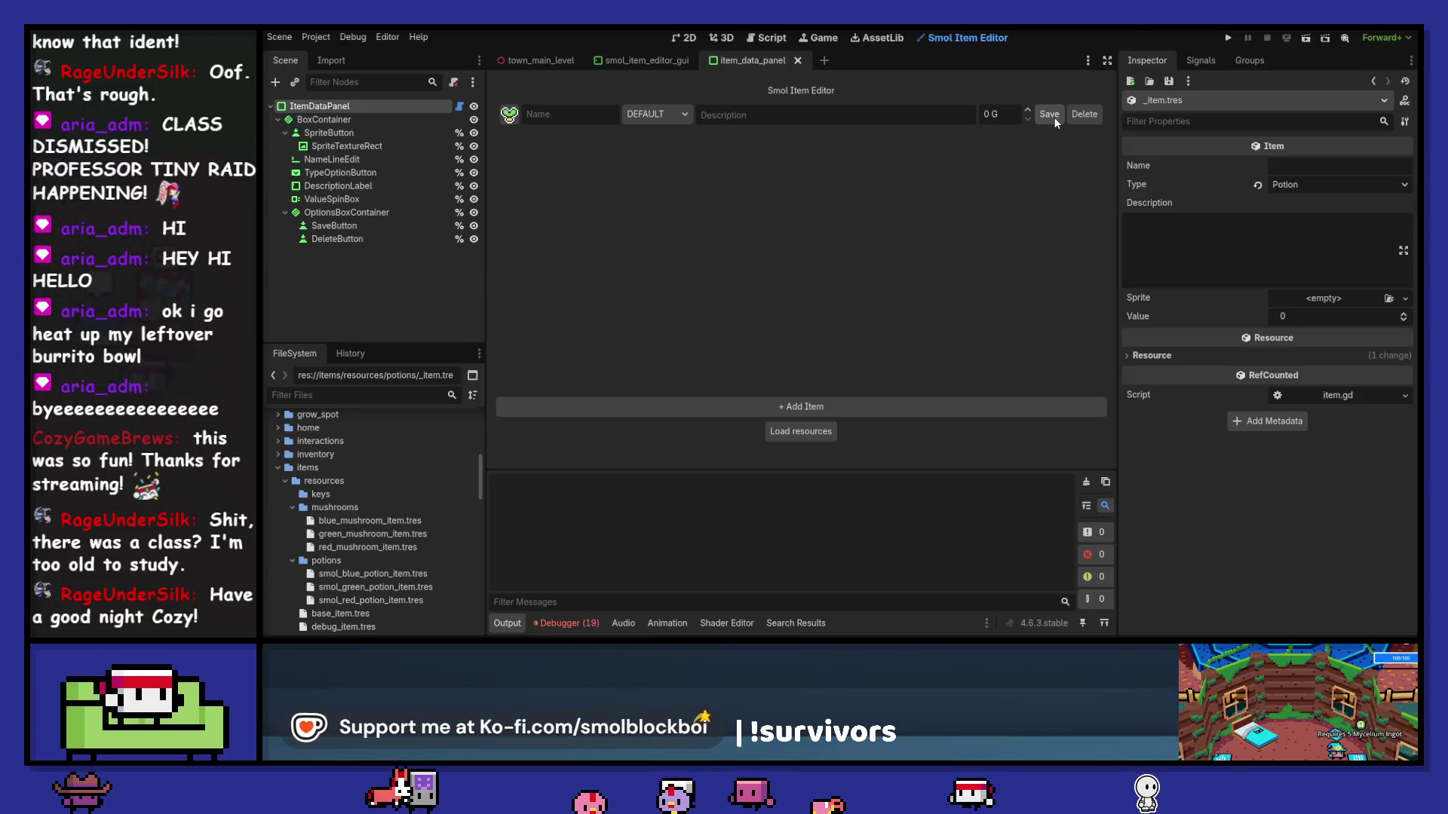
Step: Save the new item as MUSHROOM, then clear the debugger error list and the output log
left_click(671, 151)
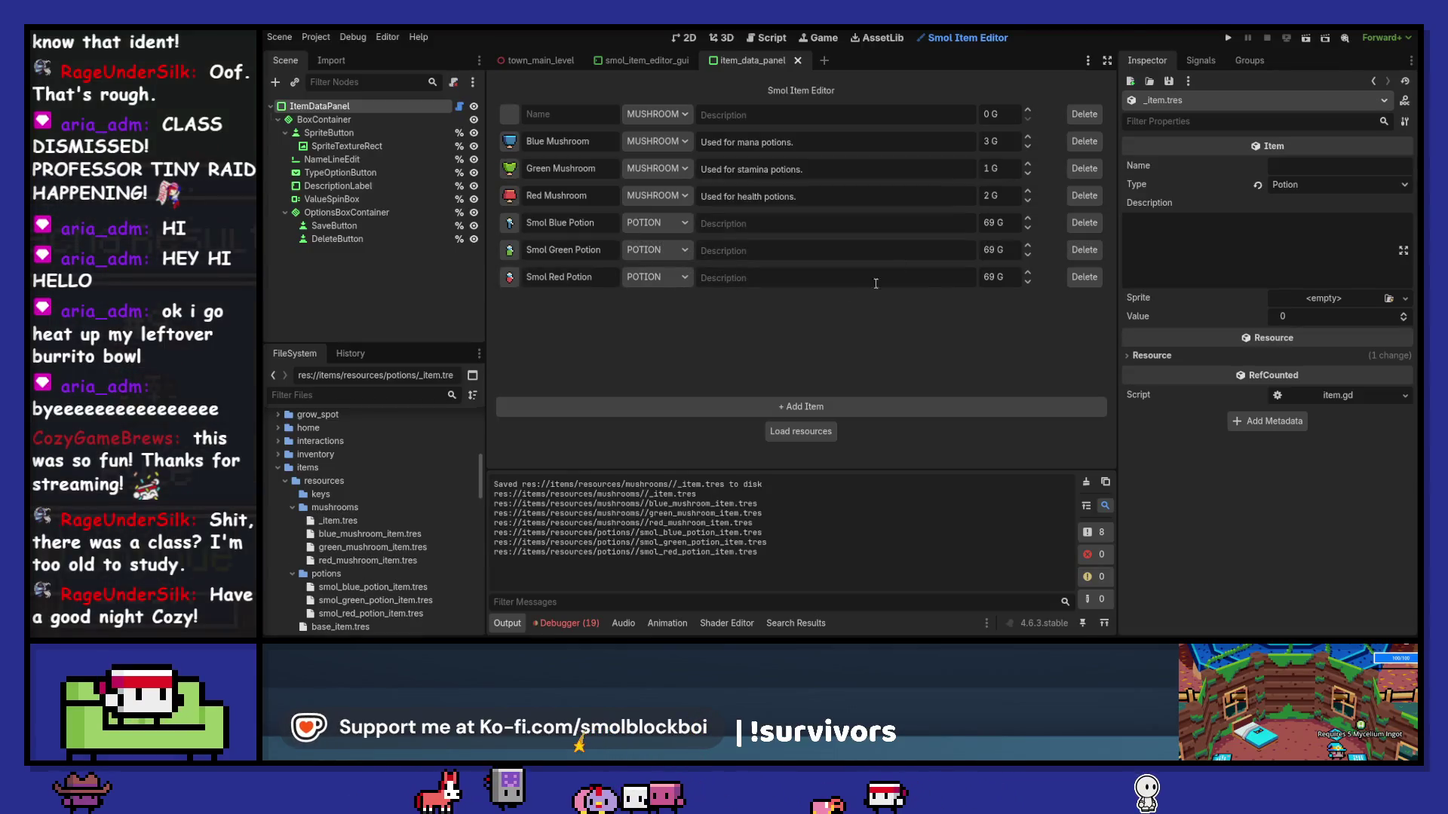
left_click(416, 518)
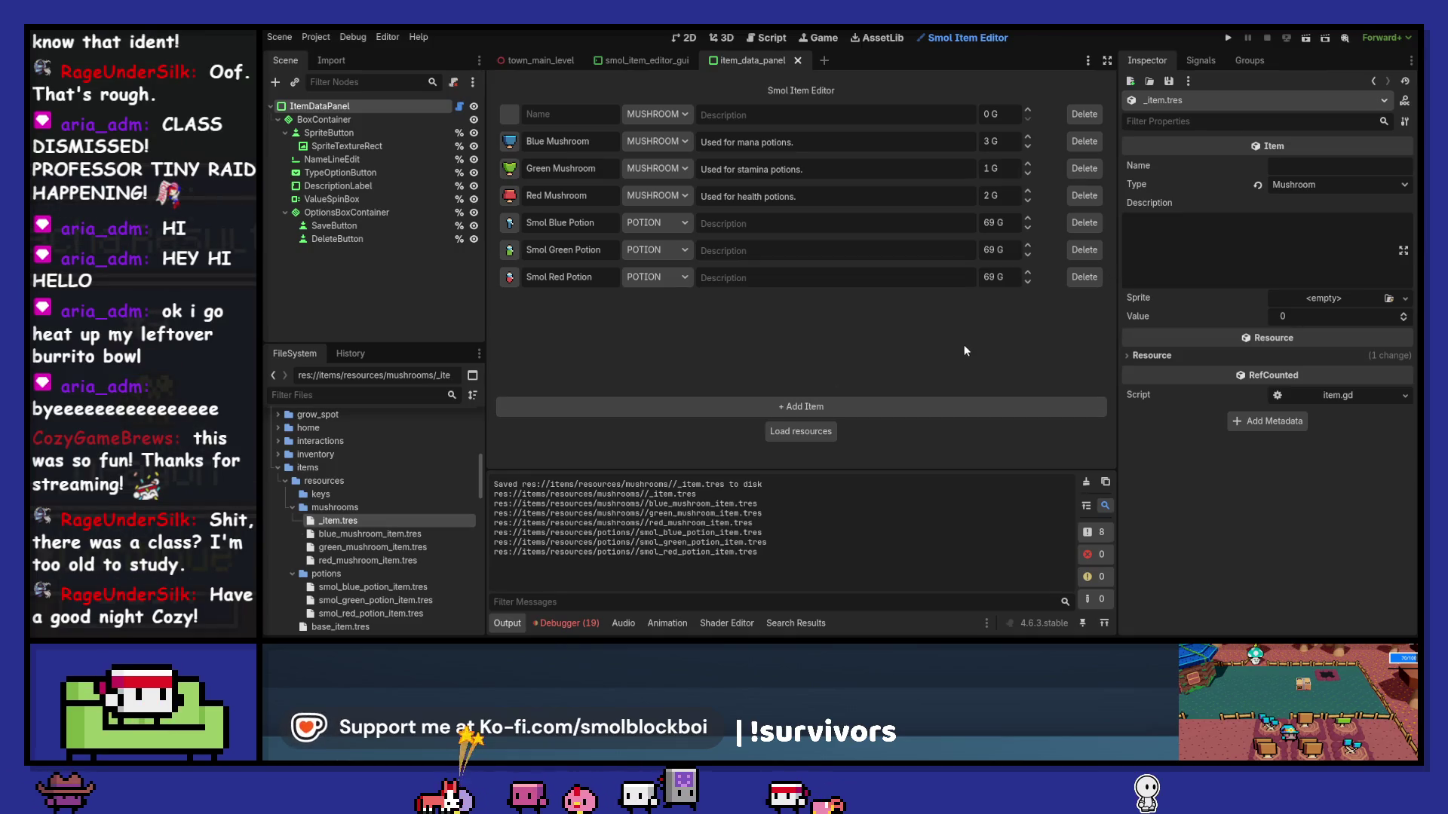
left_click(567, 622)
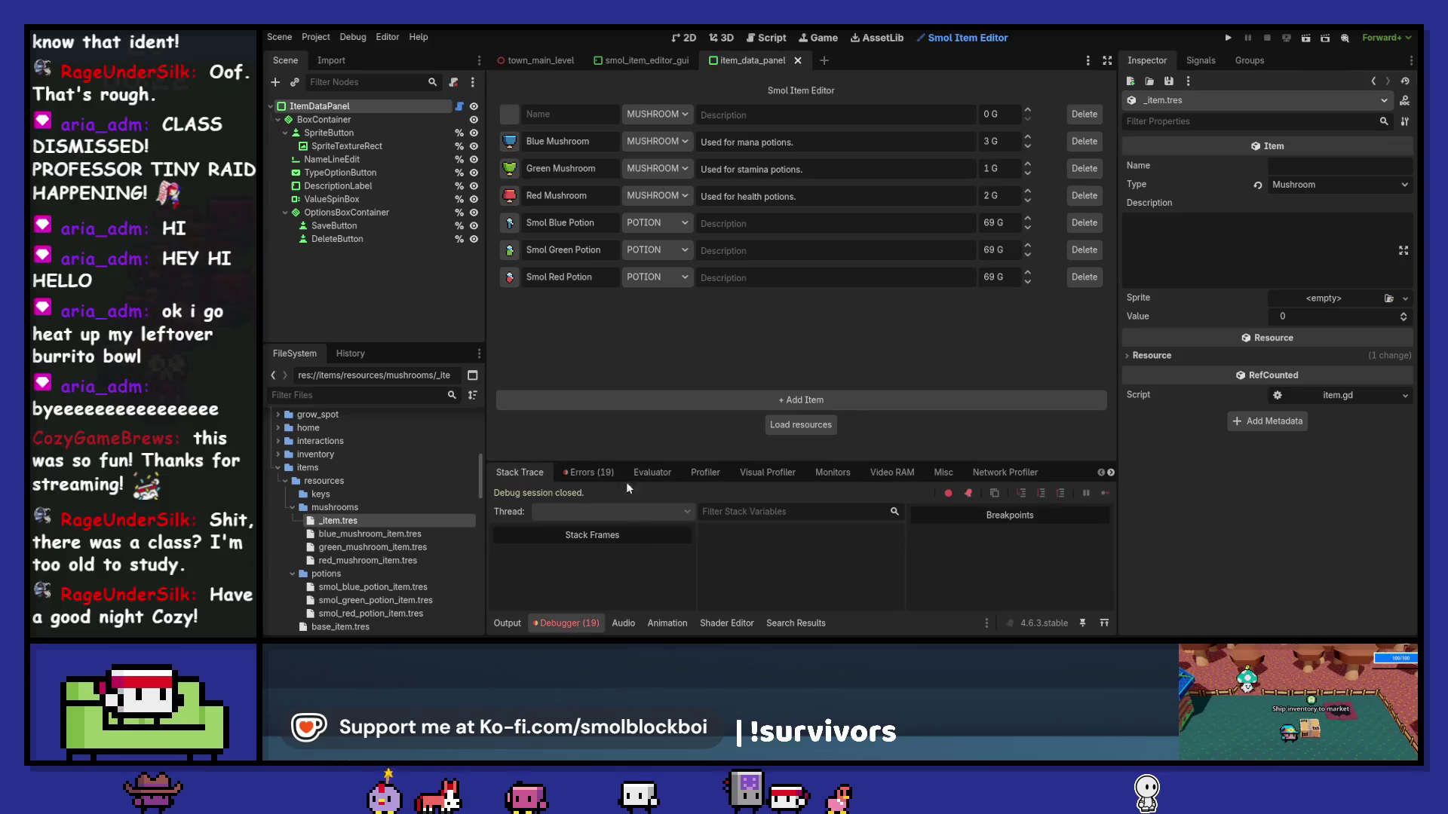
left_click(588, 472)
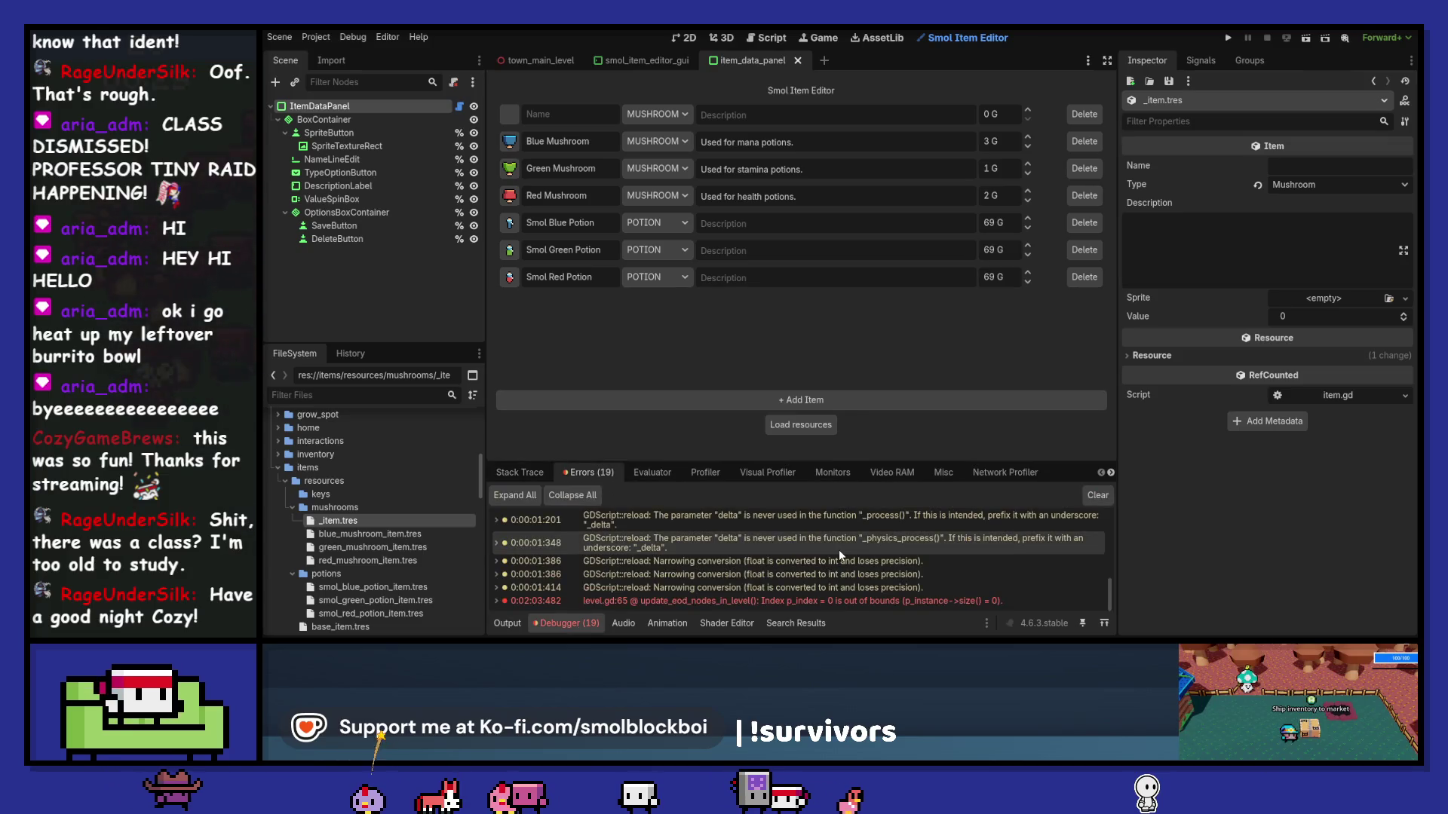
left_click(1095, 495)
left_click(505, 623)
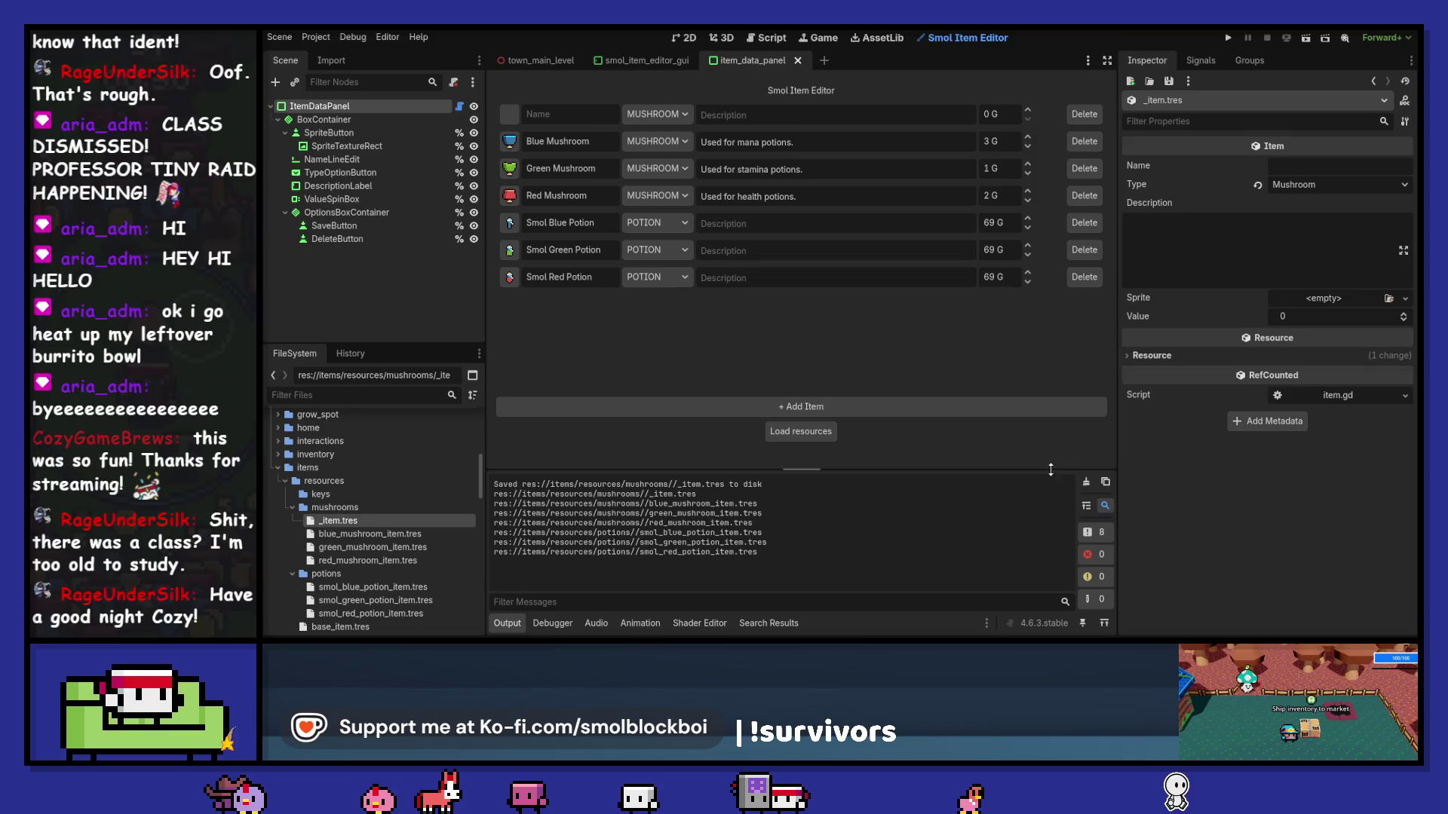
left_click(1085, 481)
Step: Disable the Smol Item Editor plugin in Project Settings > Plugins
left_click(317, 37)
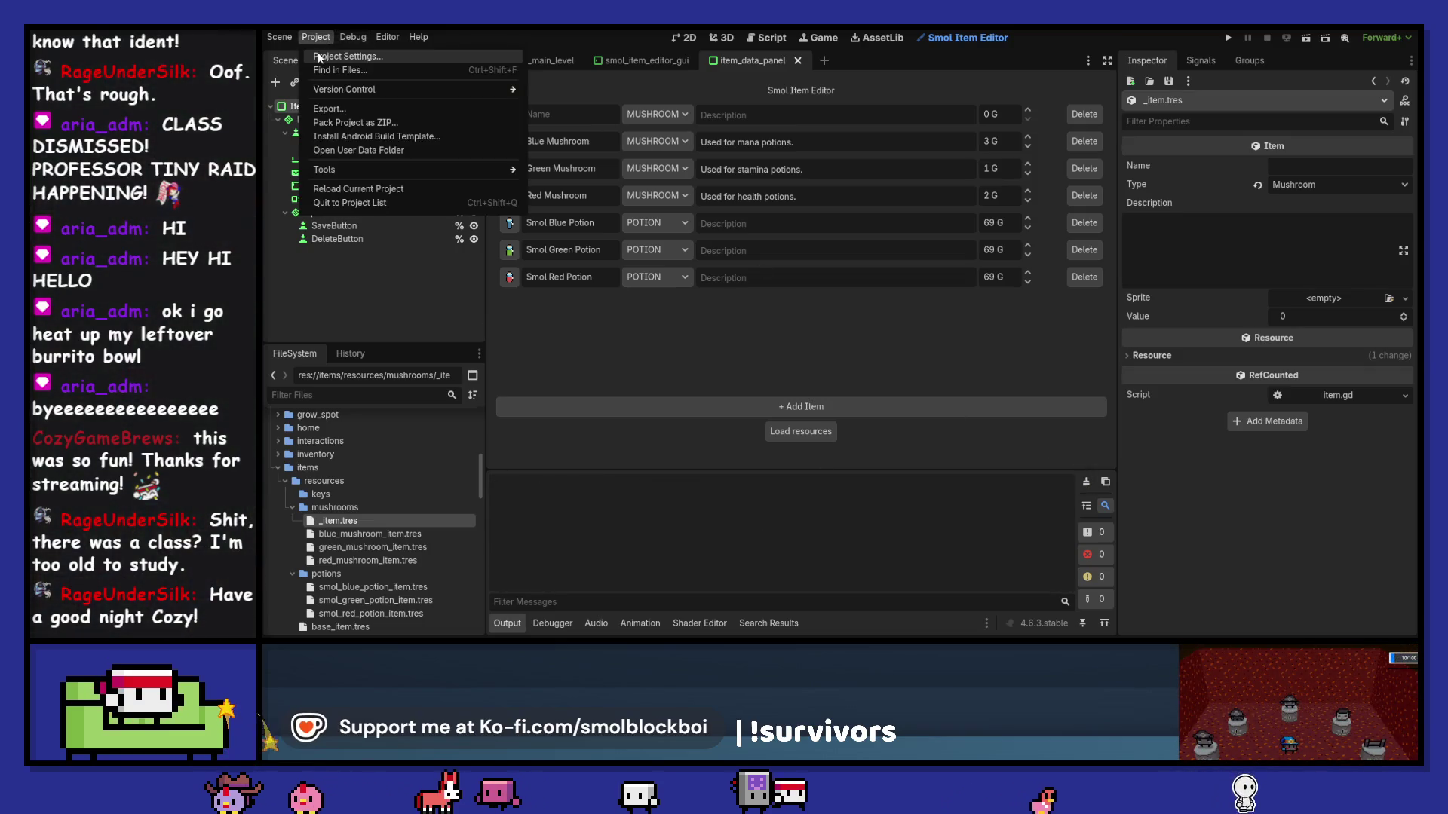
left_click(336, 55)
left_click(511, 210)
Step: Close Project Settings and review how panel_sprite and sprite_changed are used in item_data_panel.gd
left_click(845, 540)
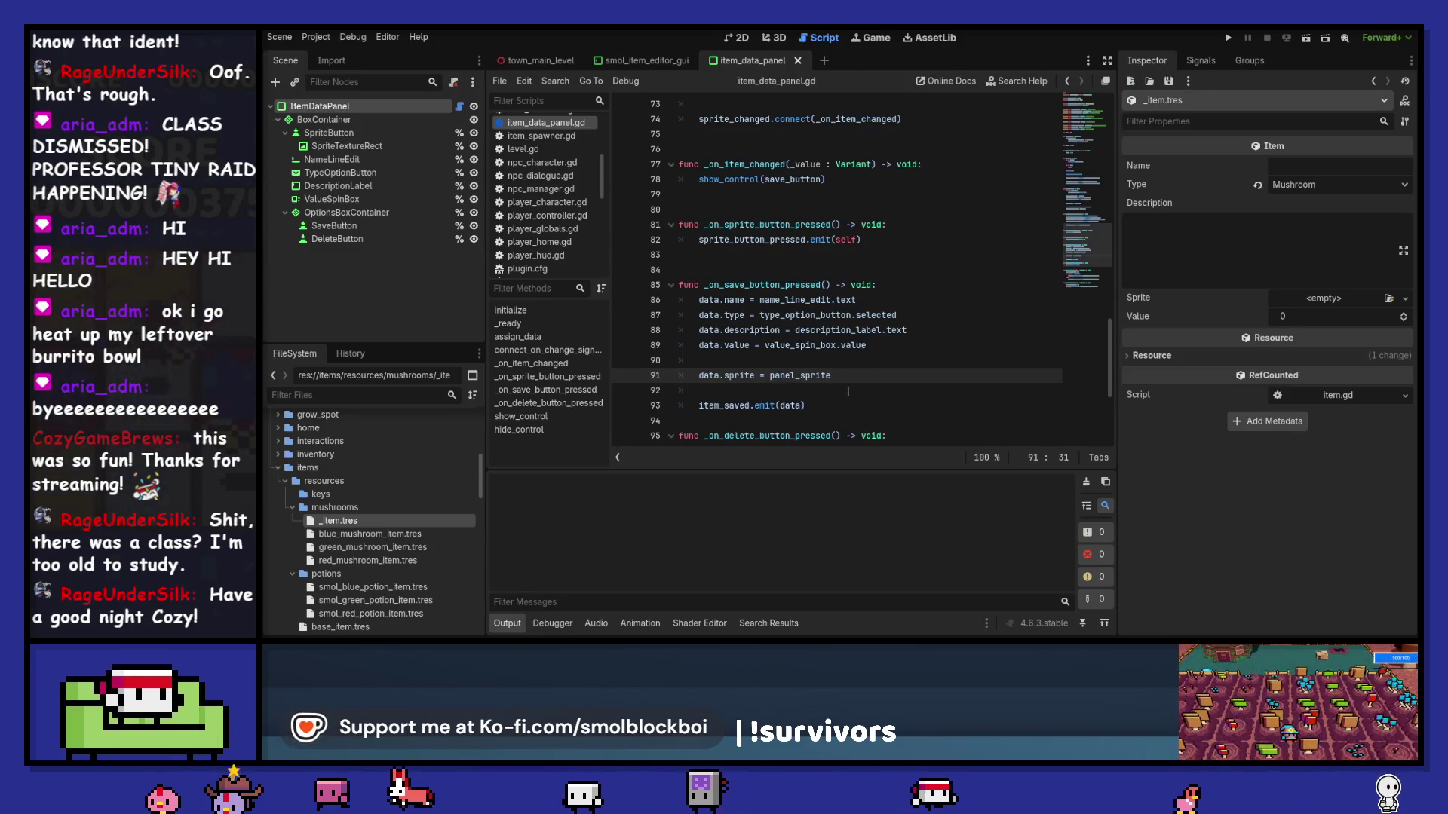
double_click(820, 375)
scroll(819, 371, "up", 20)
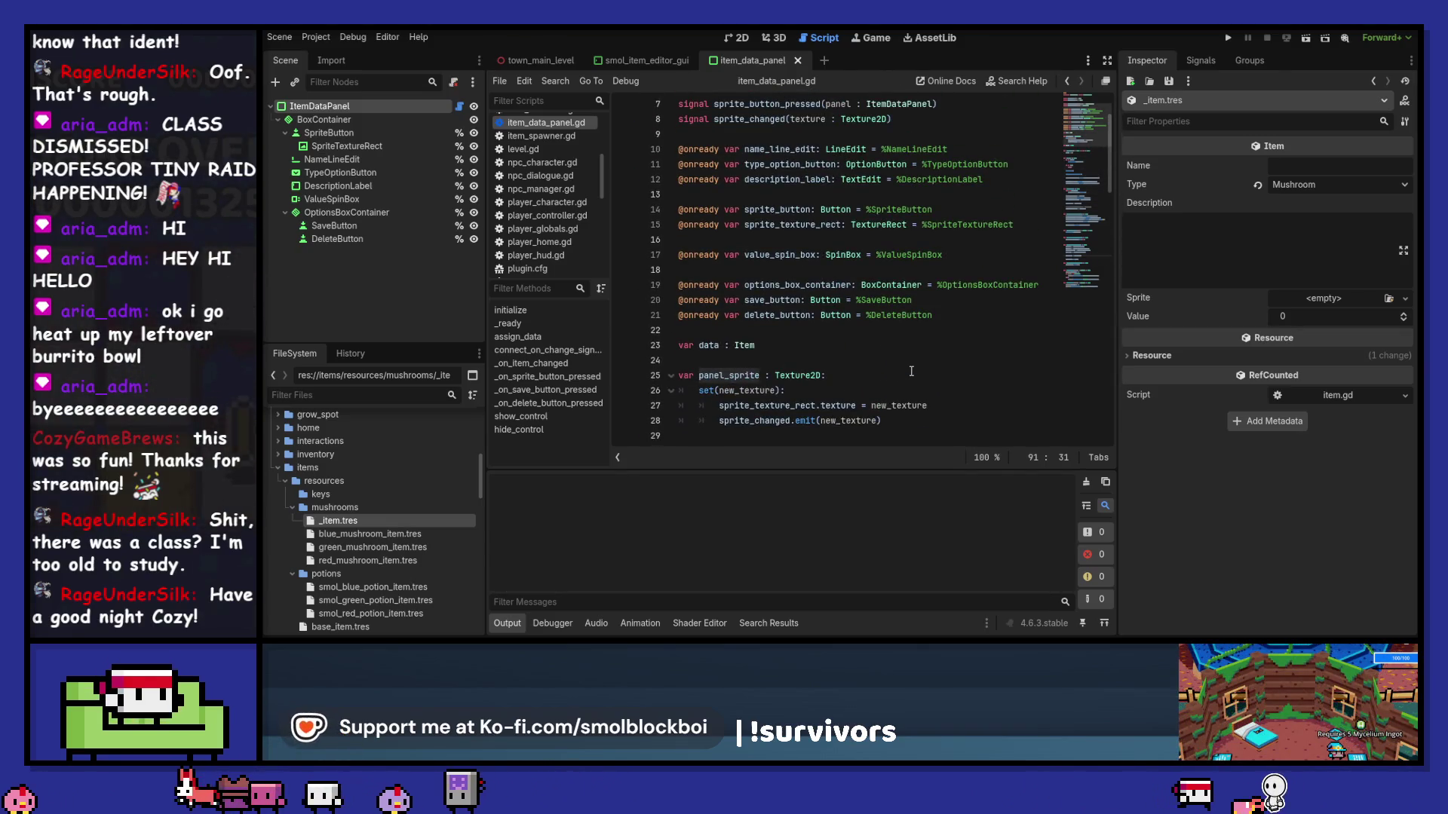
double_click(759, 424)
scroll(911, 361, "down", 1)
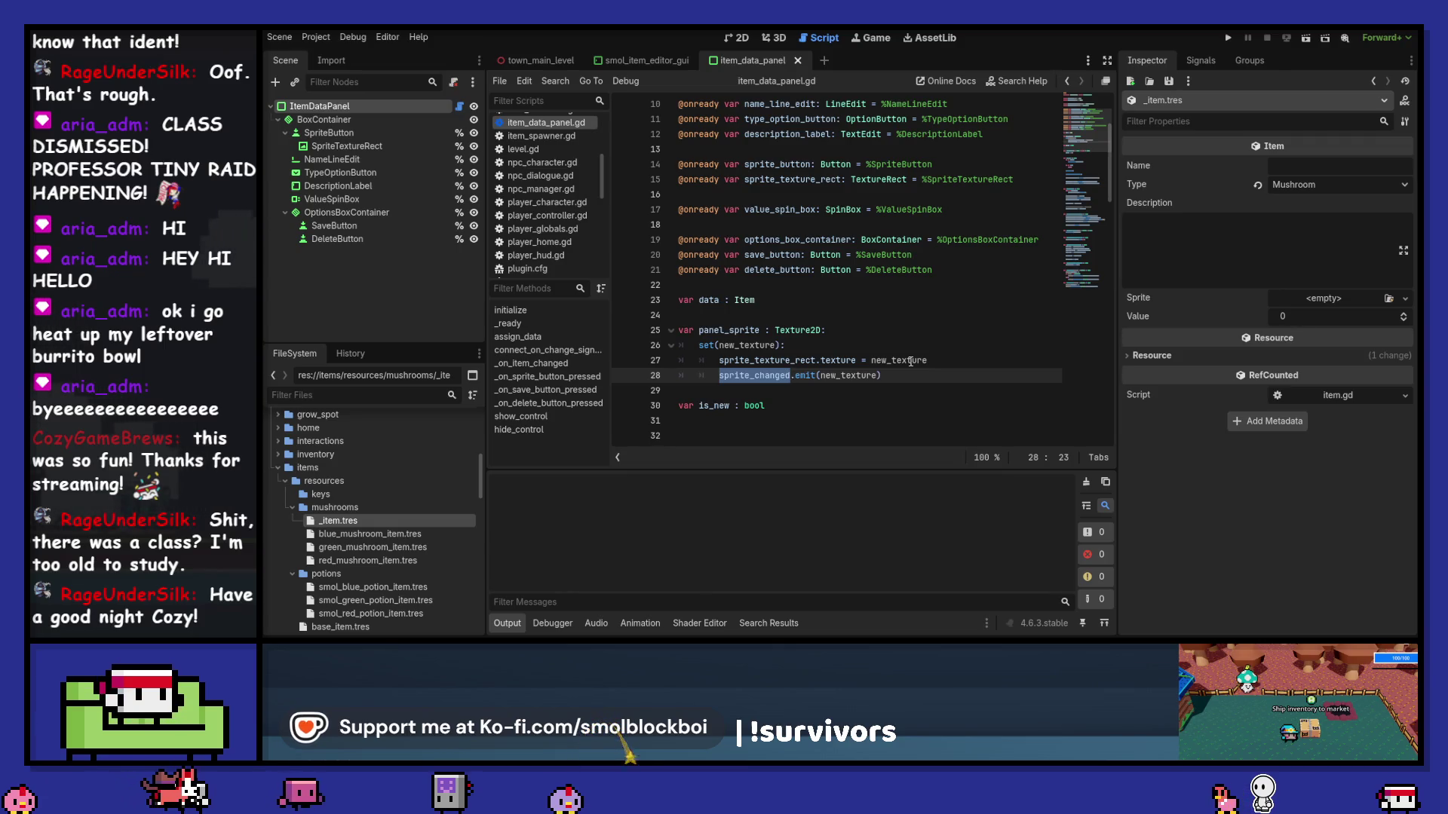
scroll(910, 361, "down", 16)
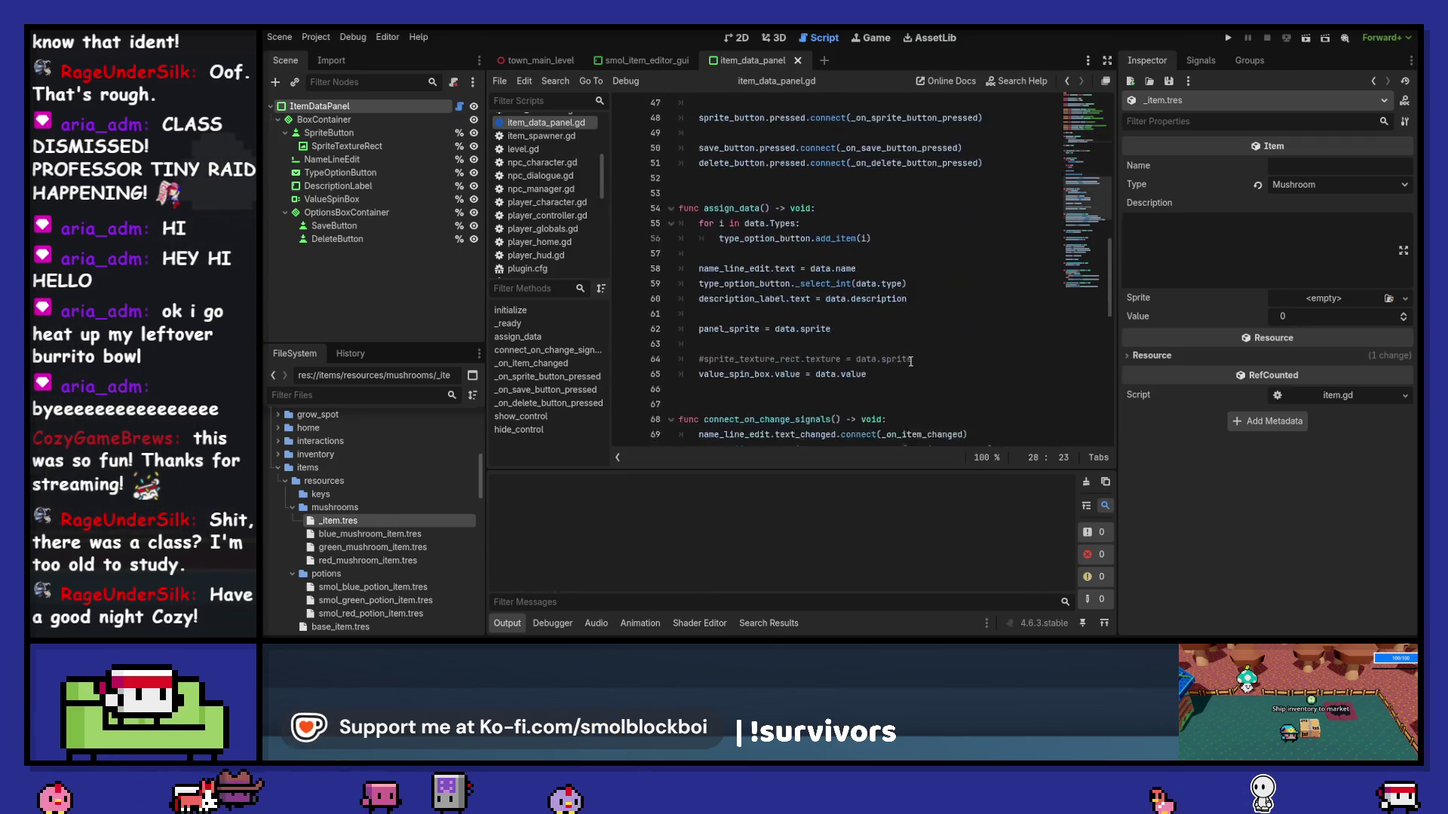
scroll(910, 361, "down", 3)
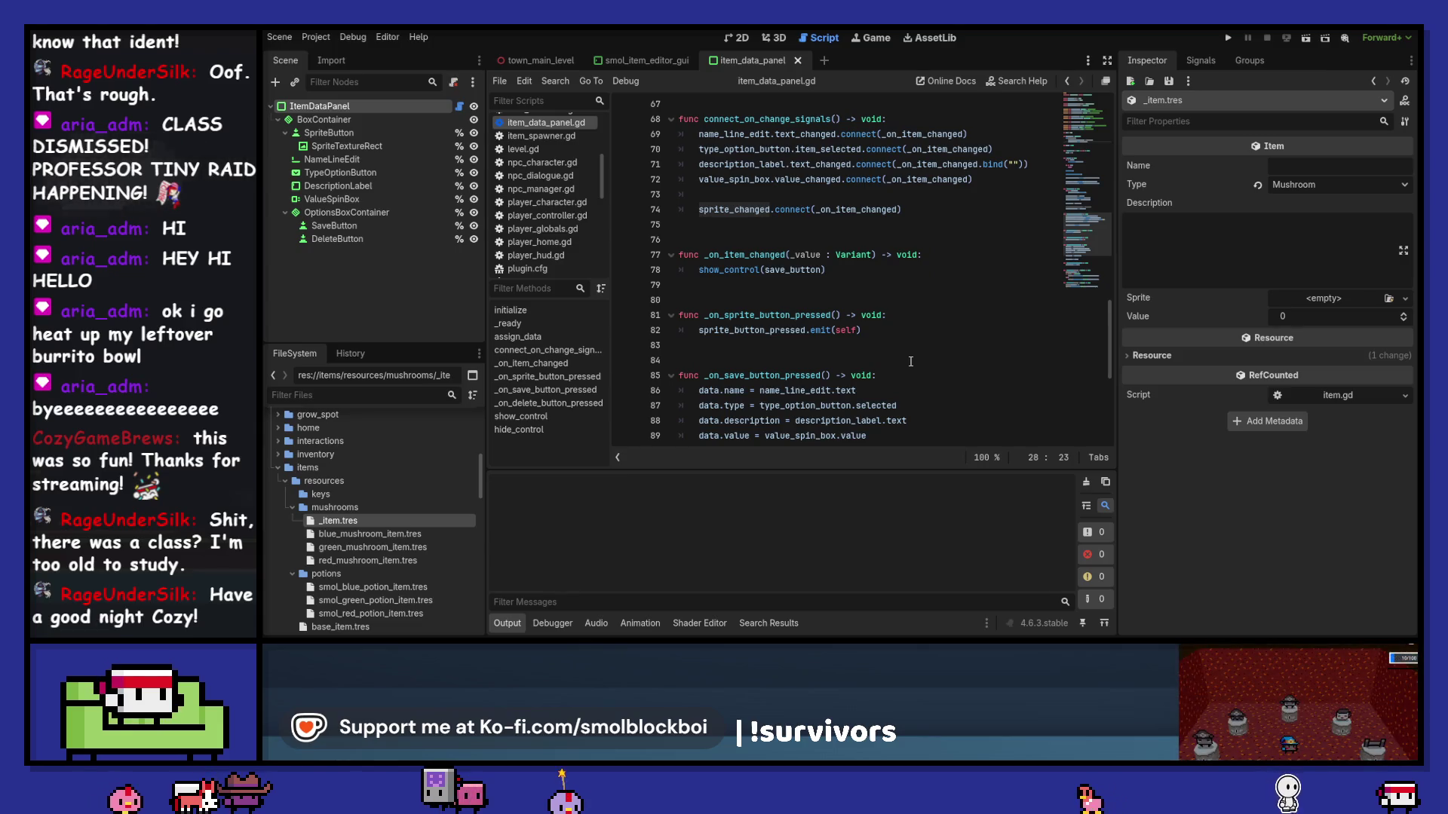
scroll(910, 361, "up", 9)
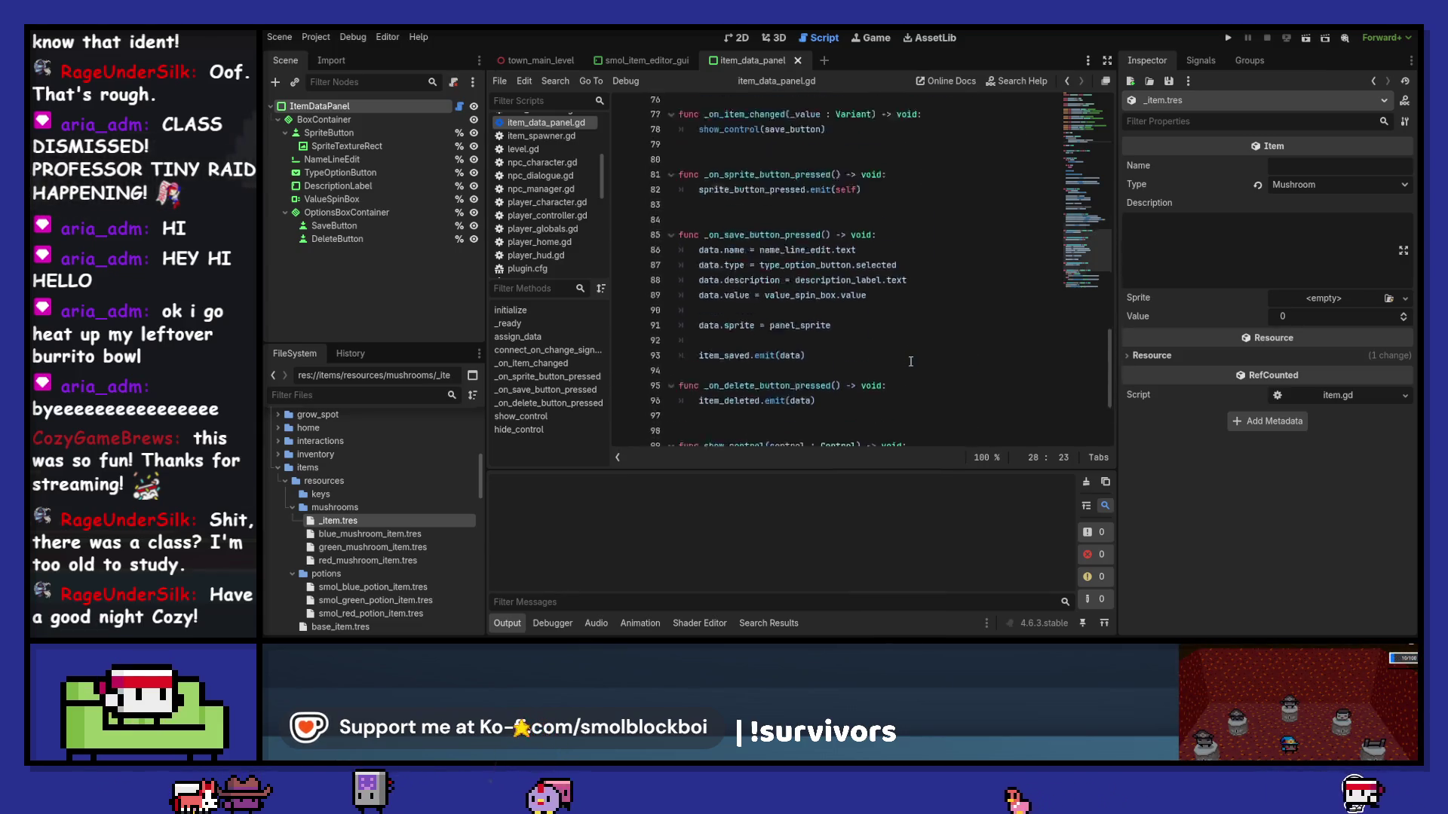
scroll(910, 361, "up", 10)
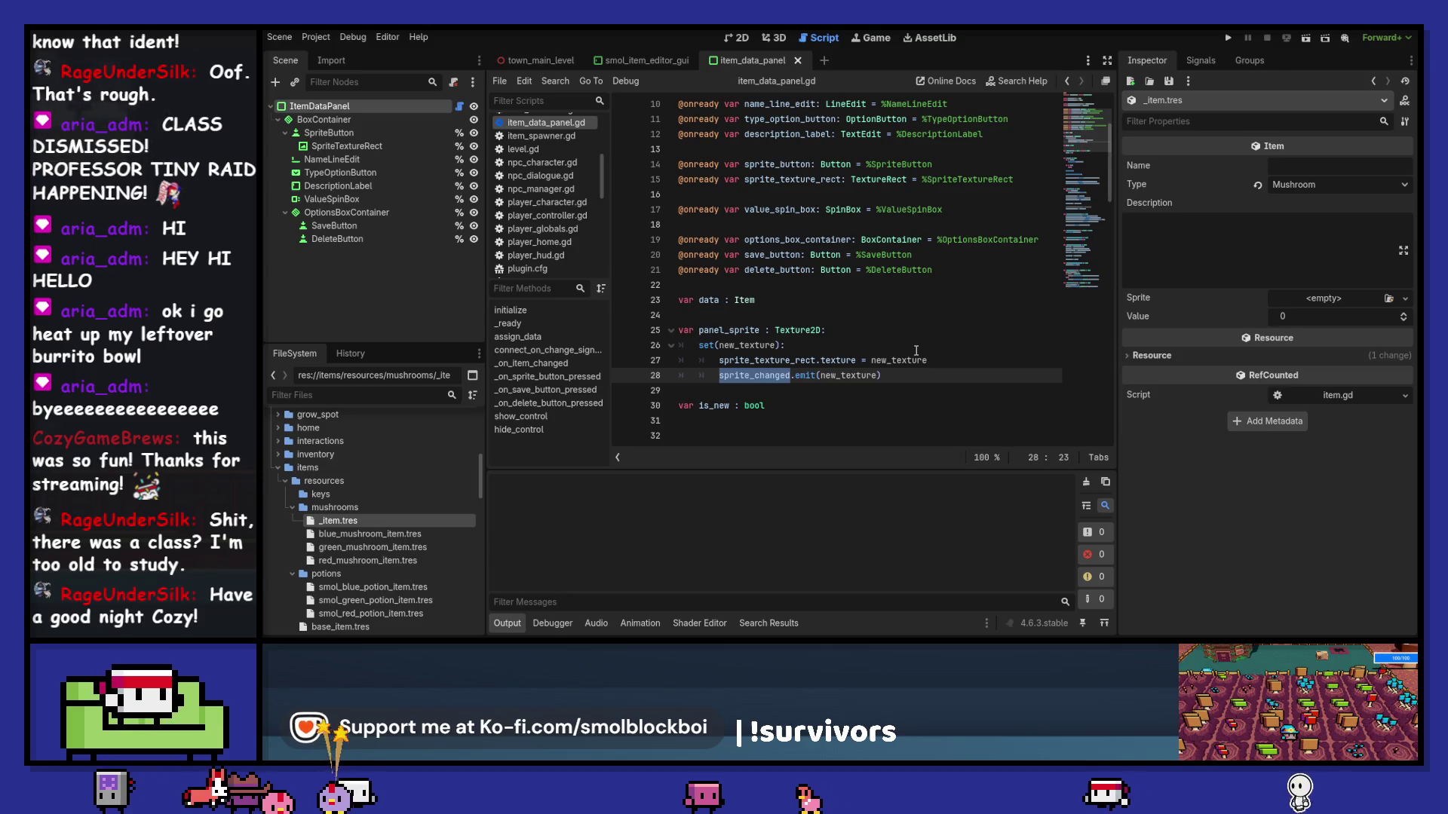
Step: Wrap the setter's texture and signal lines under 'if new_texture:' and save the script
left_click(919, 351)
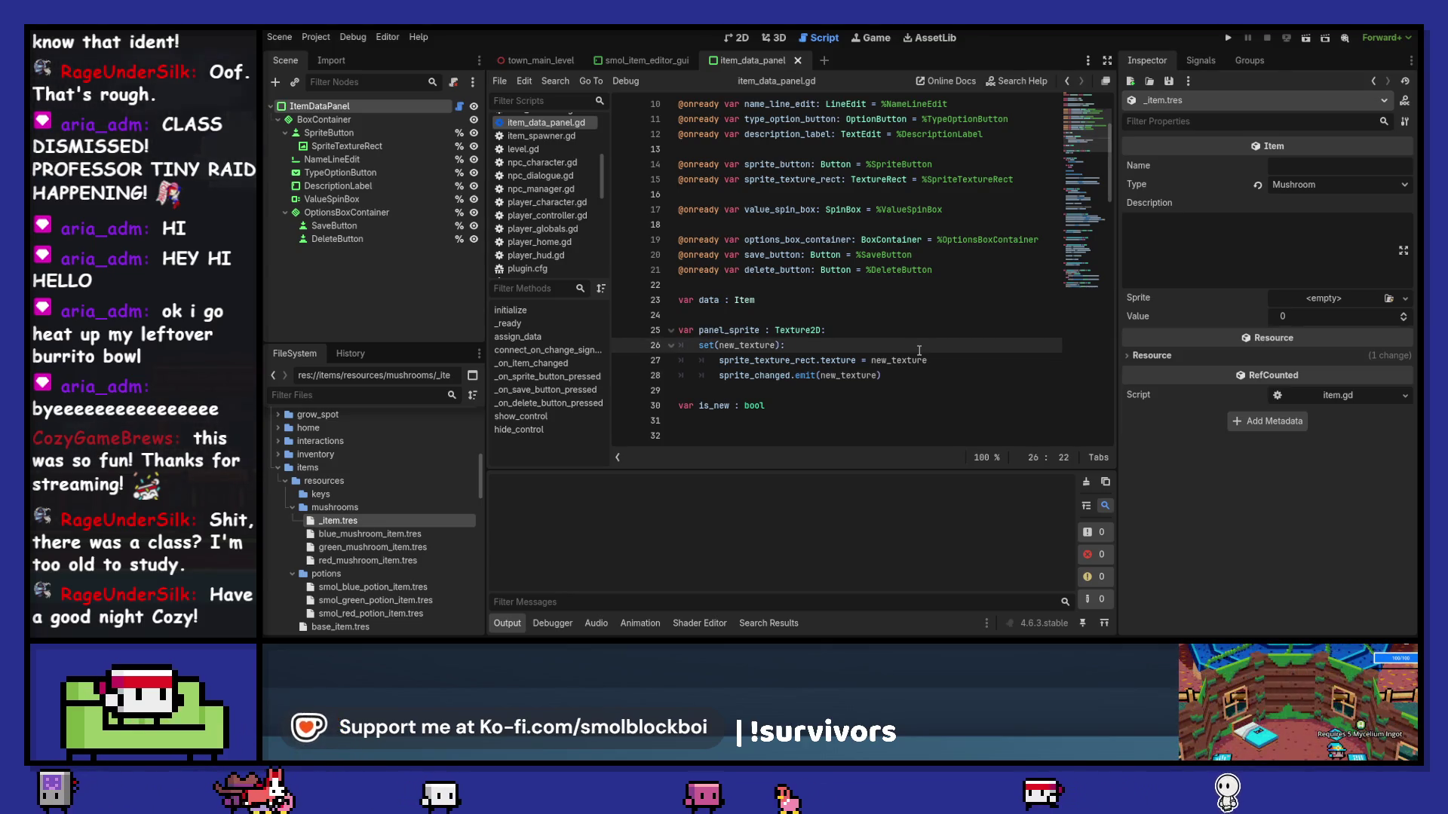
key("Return")
type("_texture:")
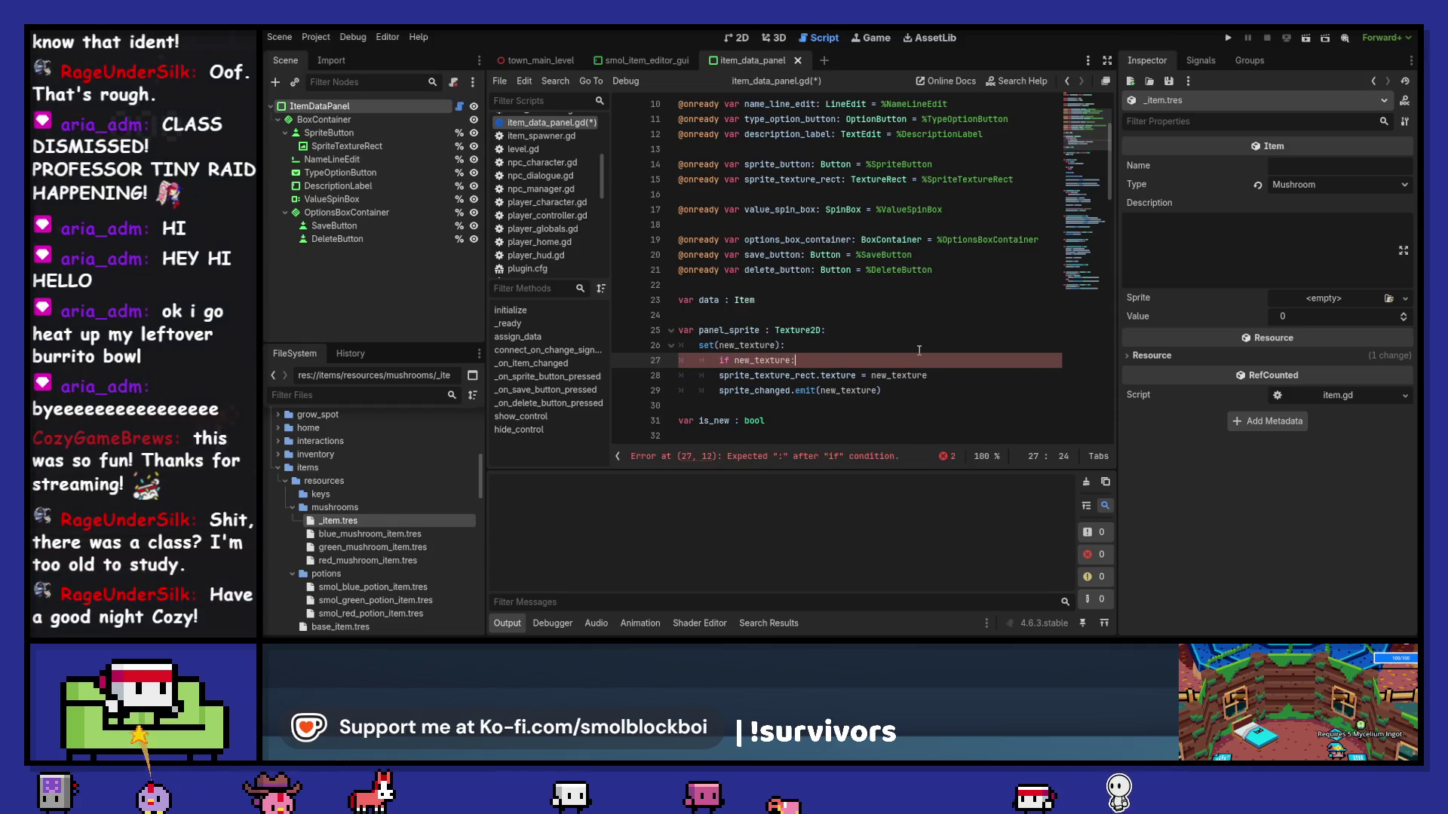
left_click_drag(794, 375, 795, 390)
key("Tab")
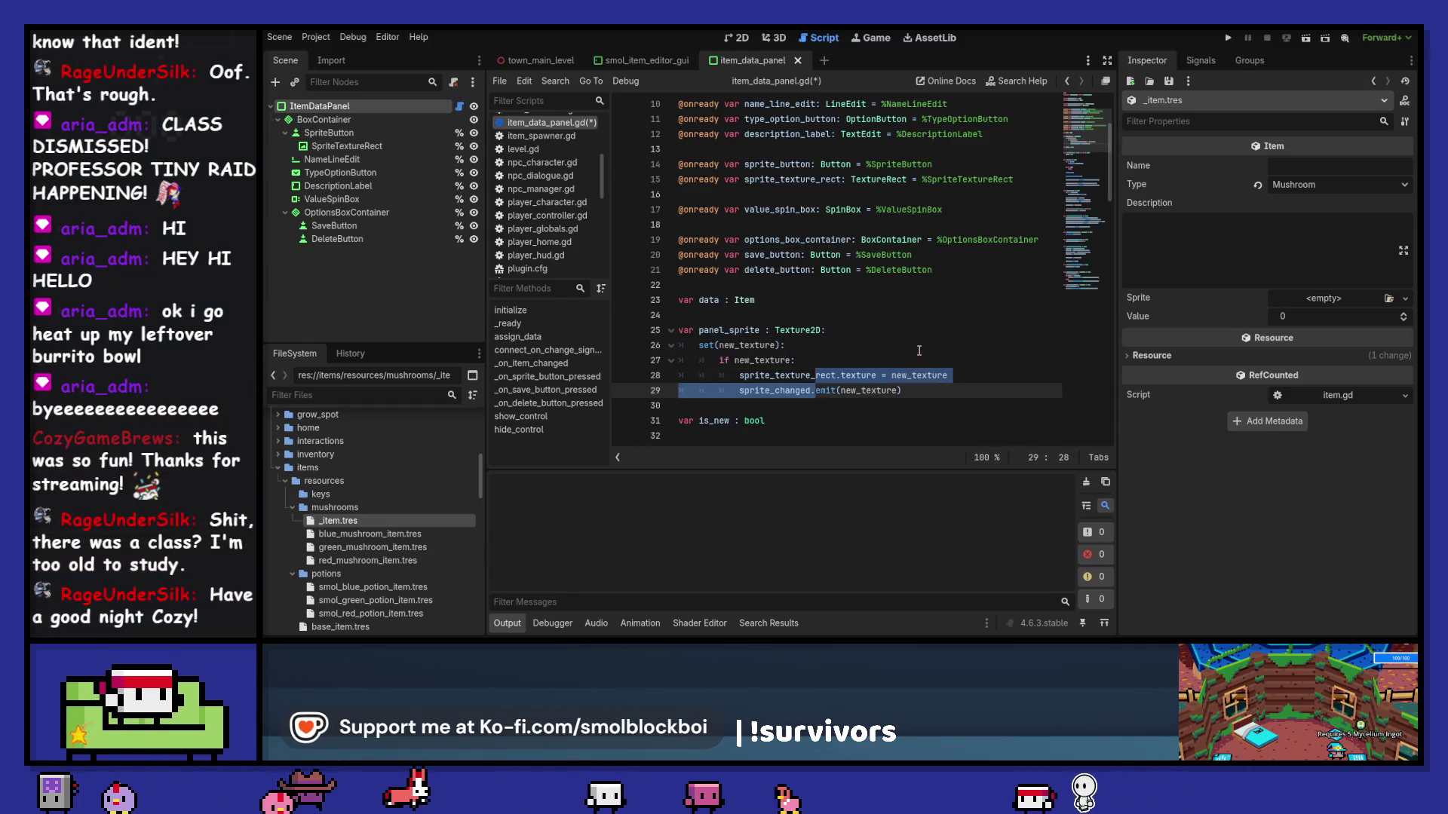
key("ctrl+s")
left_click(309, 36)
Step: Re-enable the plugin, then add a new MUSHROOM item in Smol Item Editor and save it
left_click(332, 54)
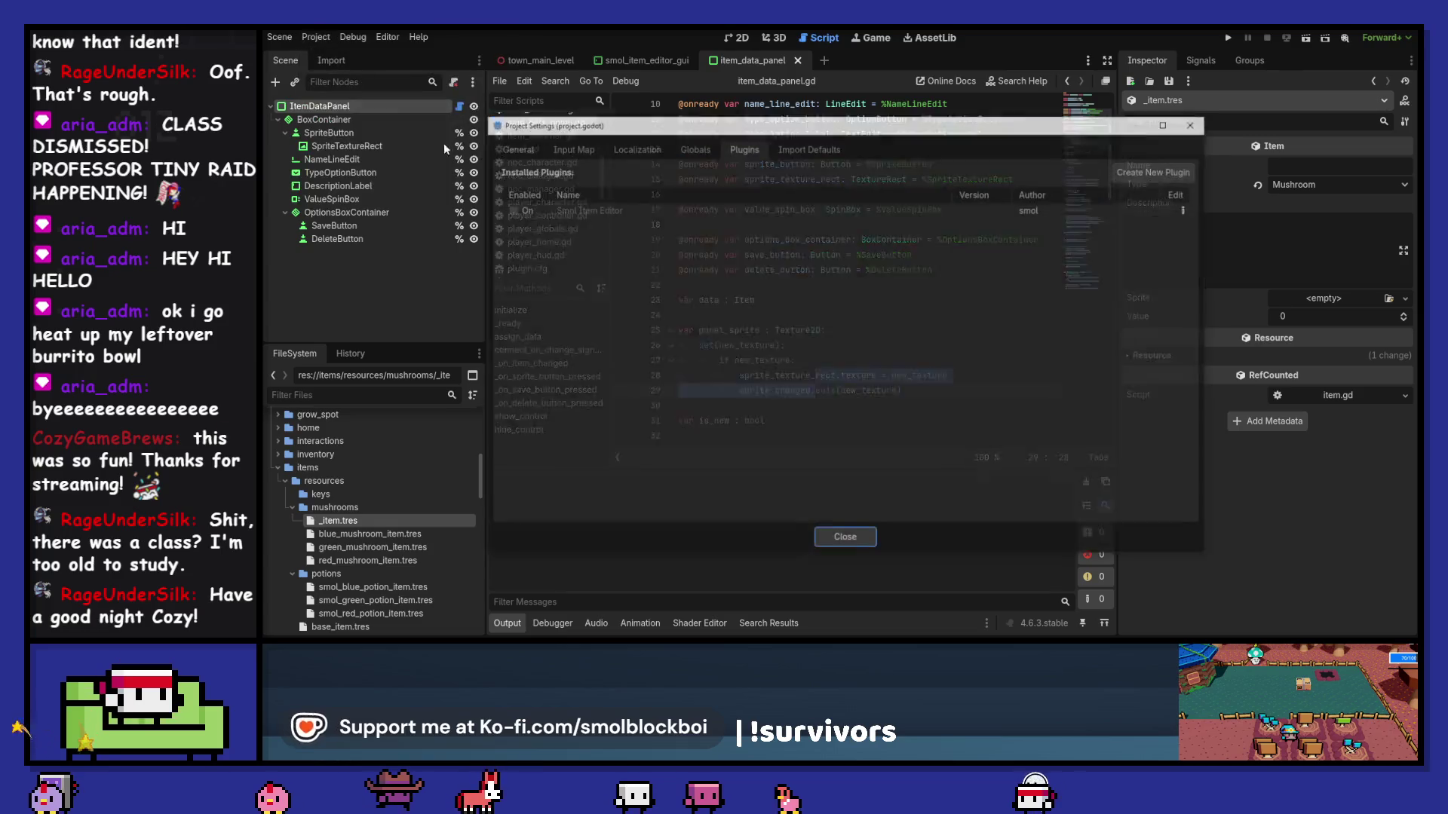
left_click(843, 541)
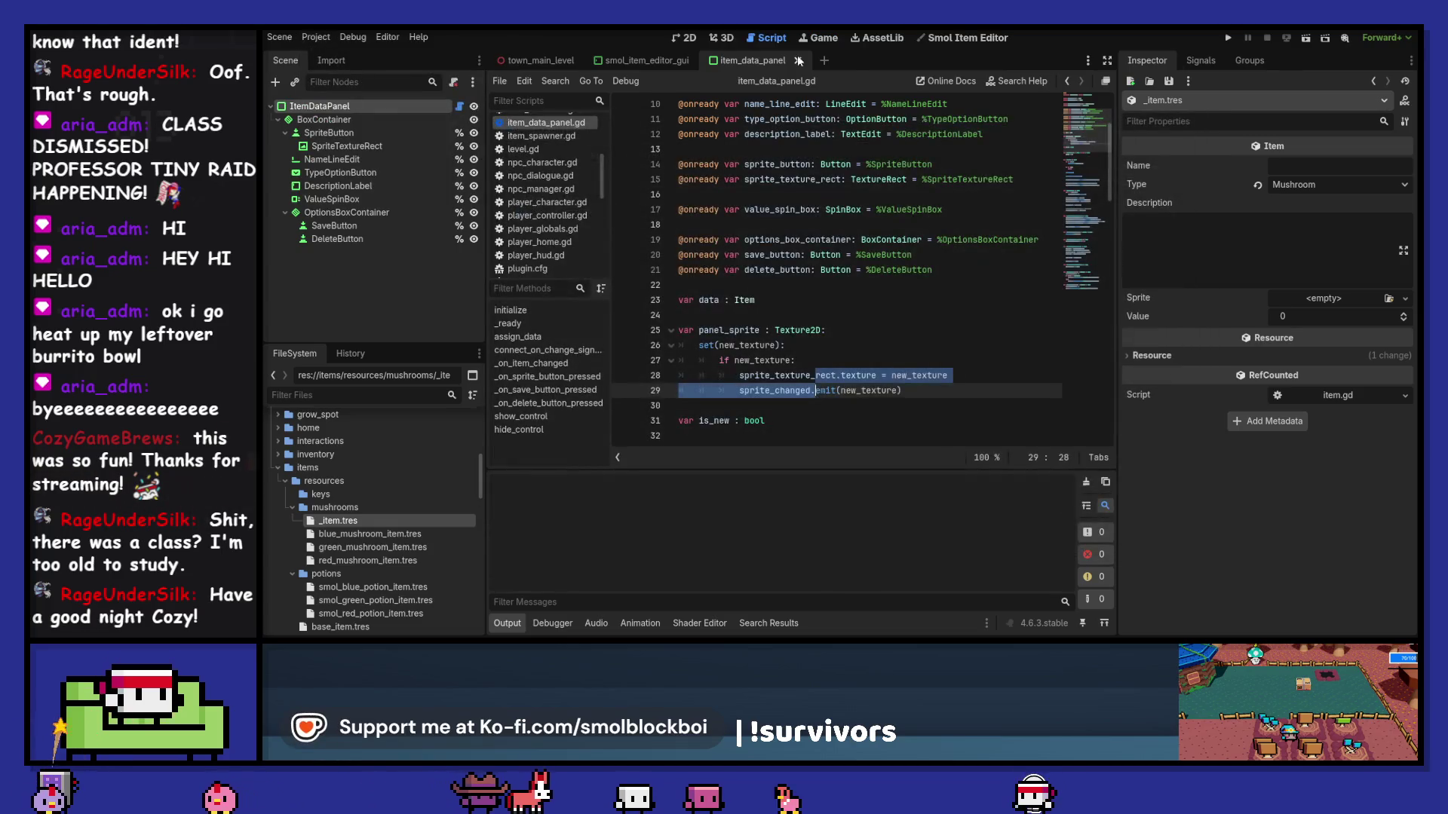
left_click(965, 39)
left_click(778, 406)
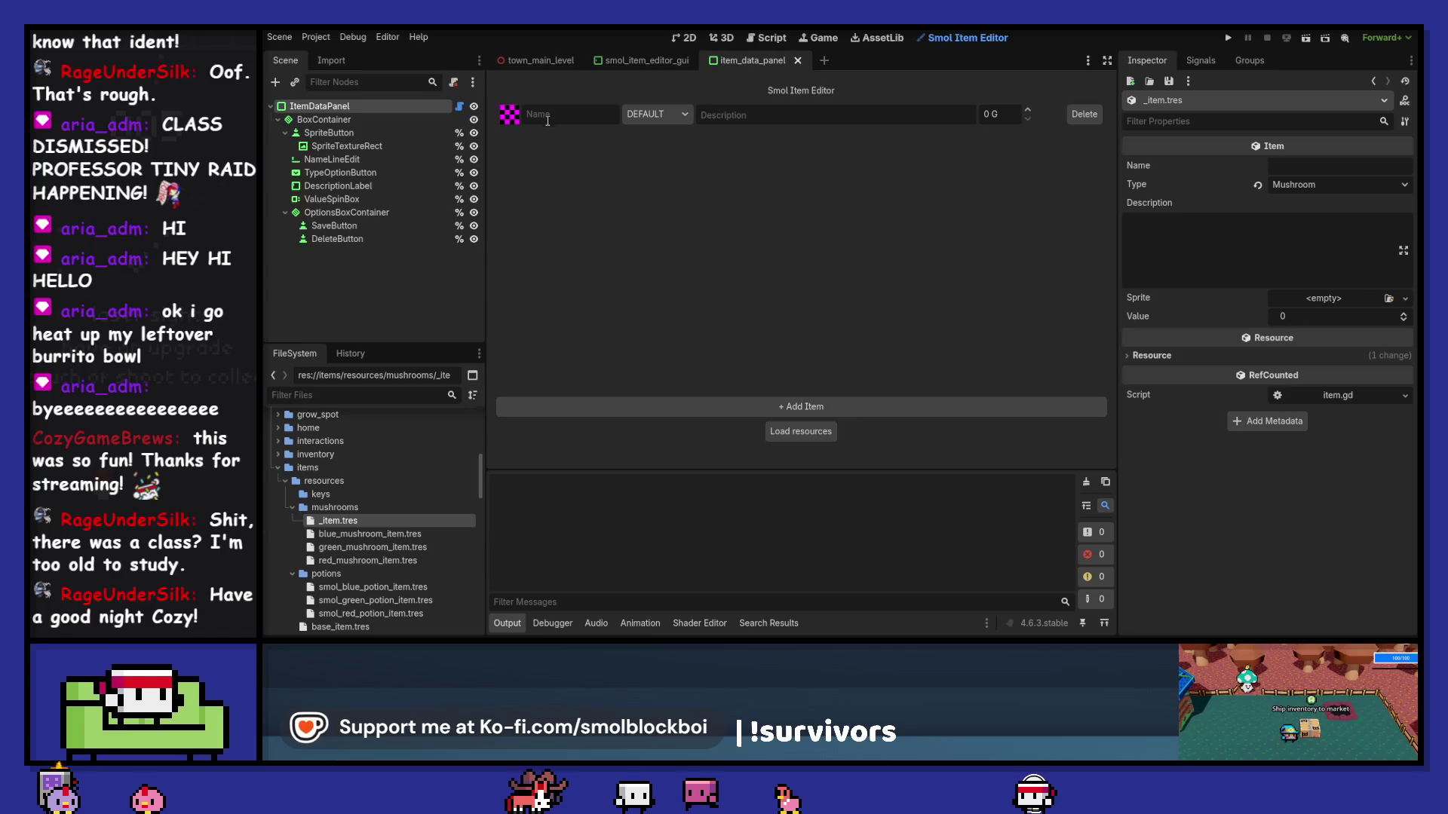
left_click(663, 116)
left_click(676, 152)
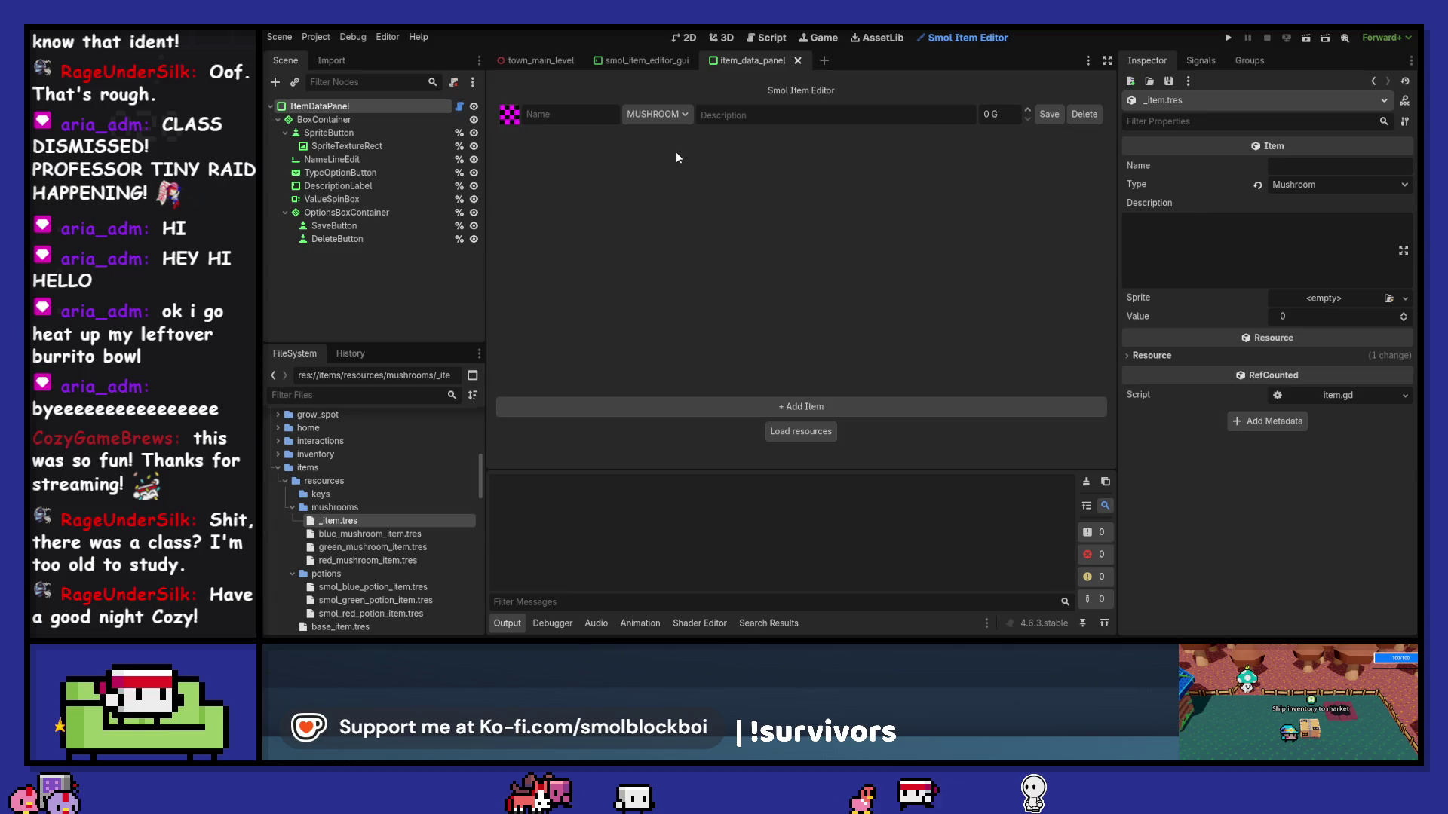
left_click(1047, 115)
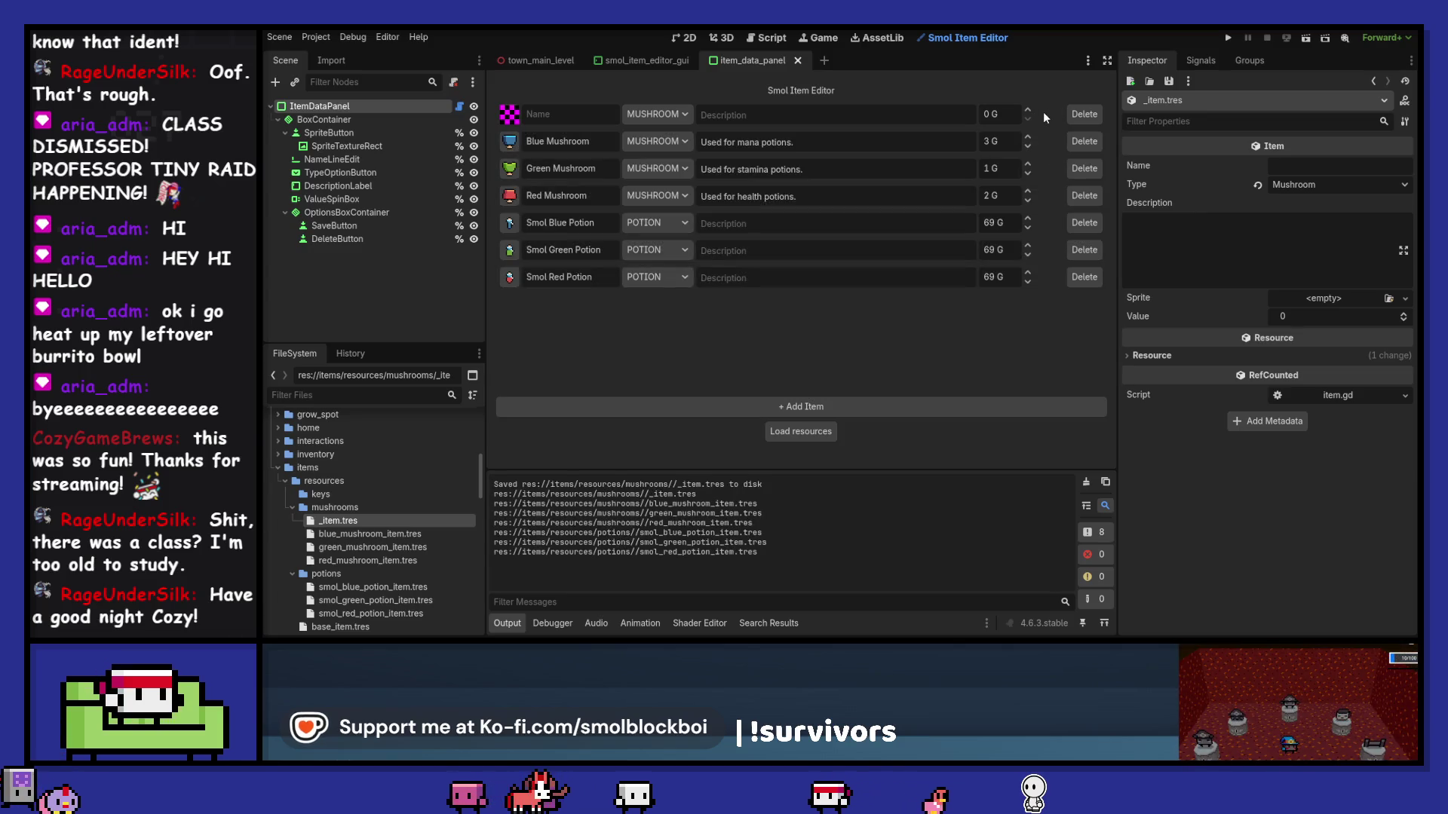
left_click(818, 433)
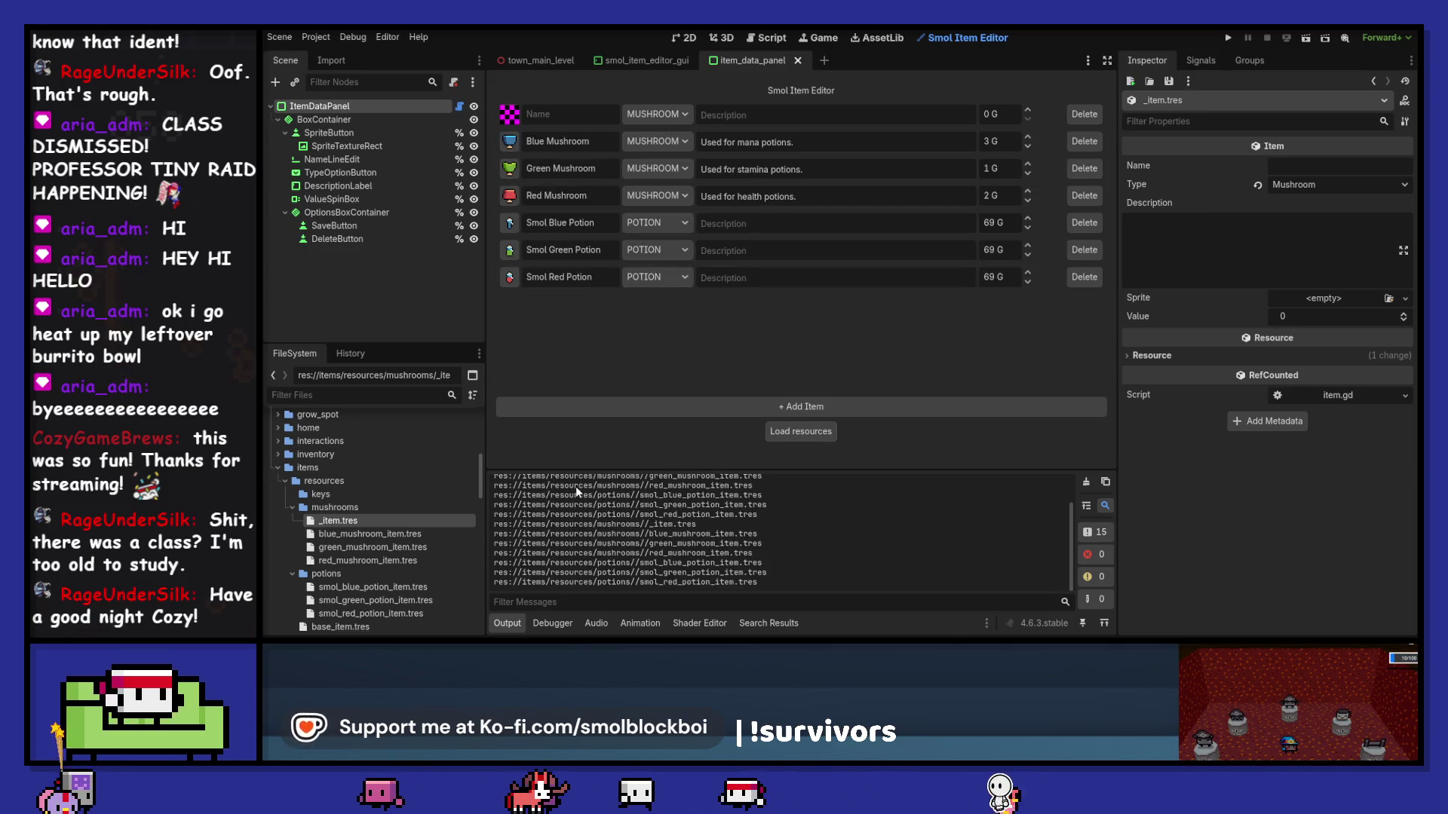
Step: Give the new item the green heart sprite from ui/abilities and save it
left_click(393, 535)
left_click(392, 522)
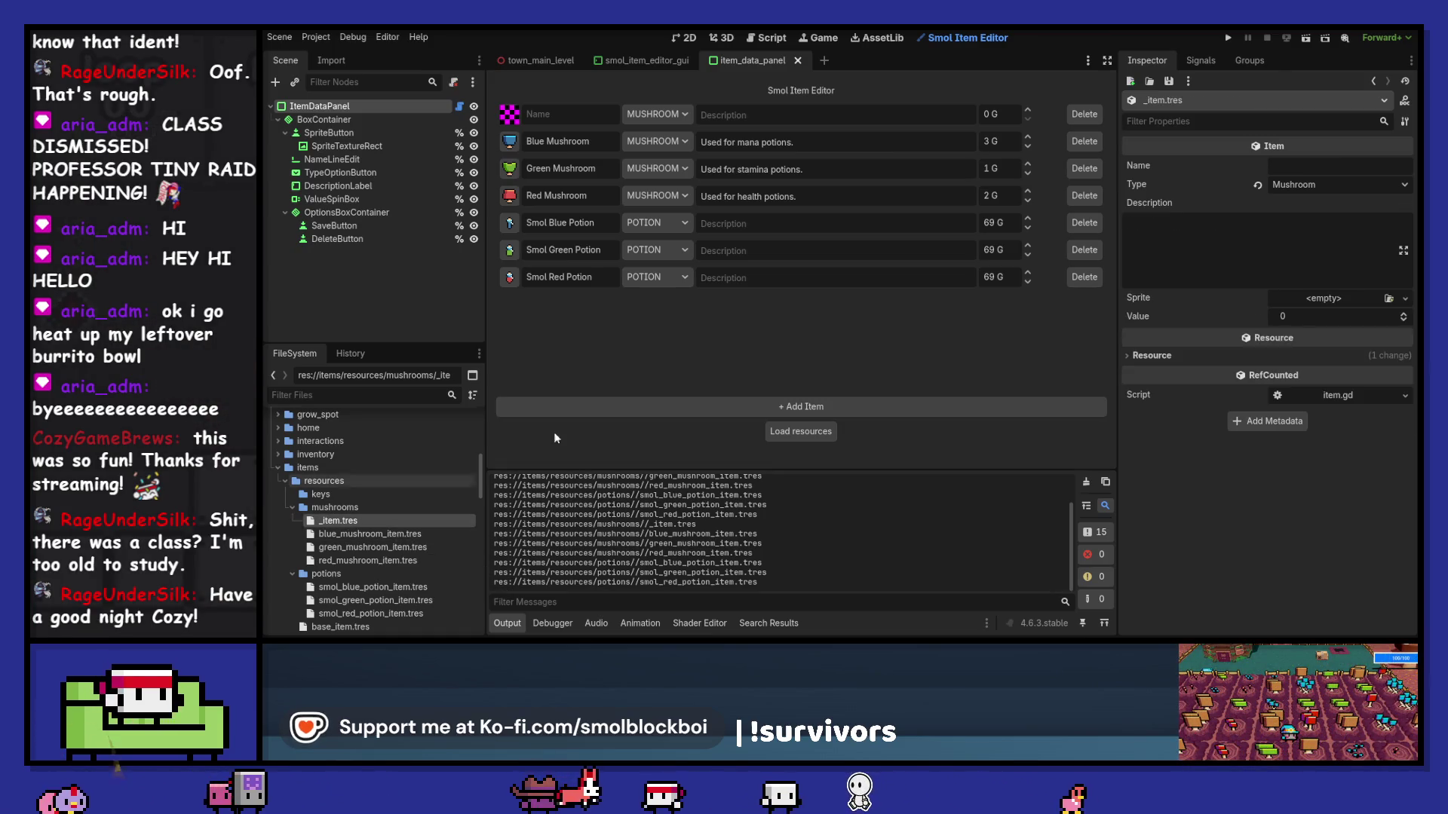
left_click(510, 114)
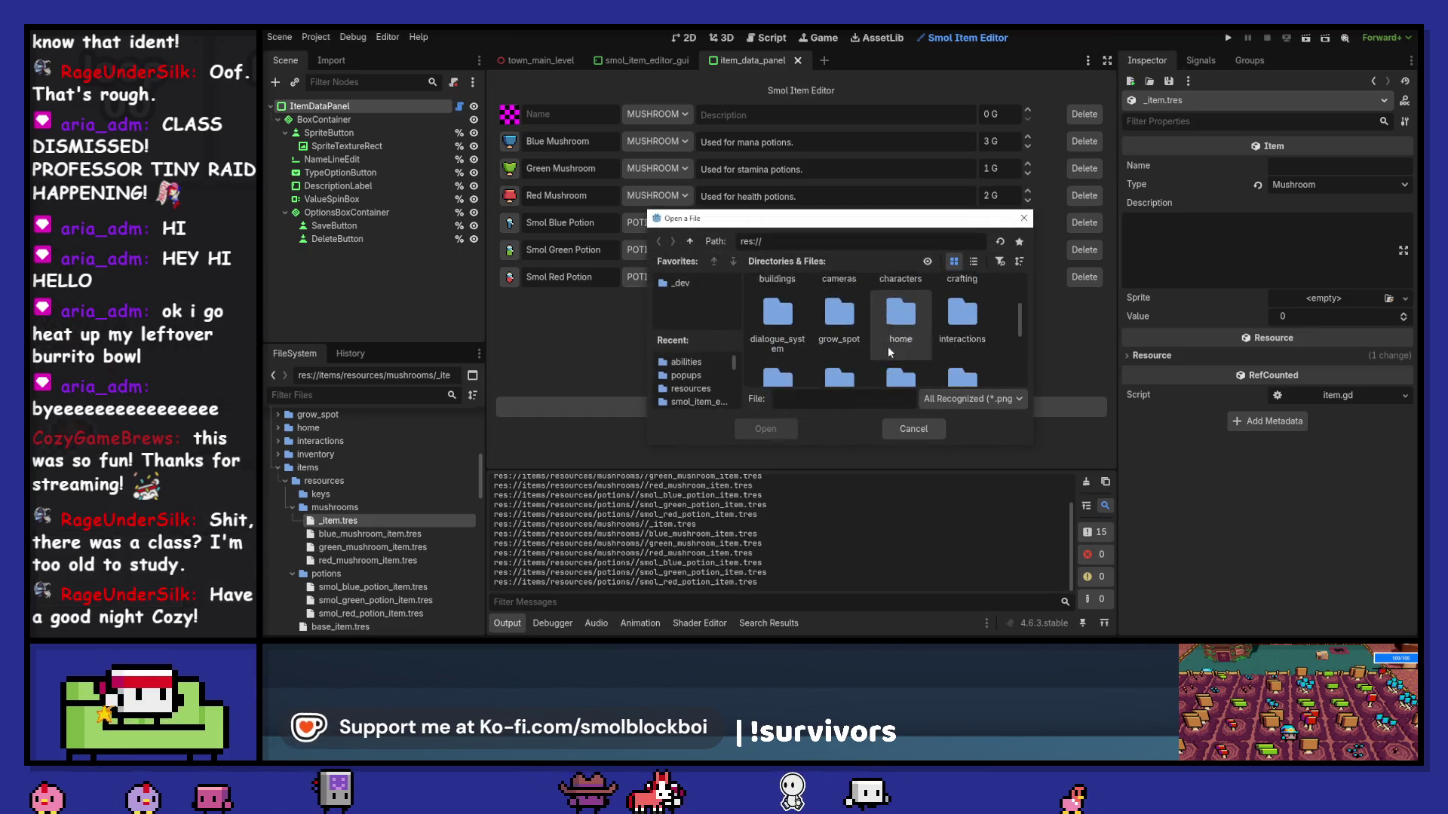
scroll(903, 362, "down", 2)
double_click(901, 347)
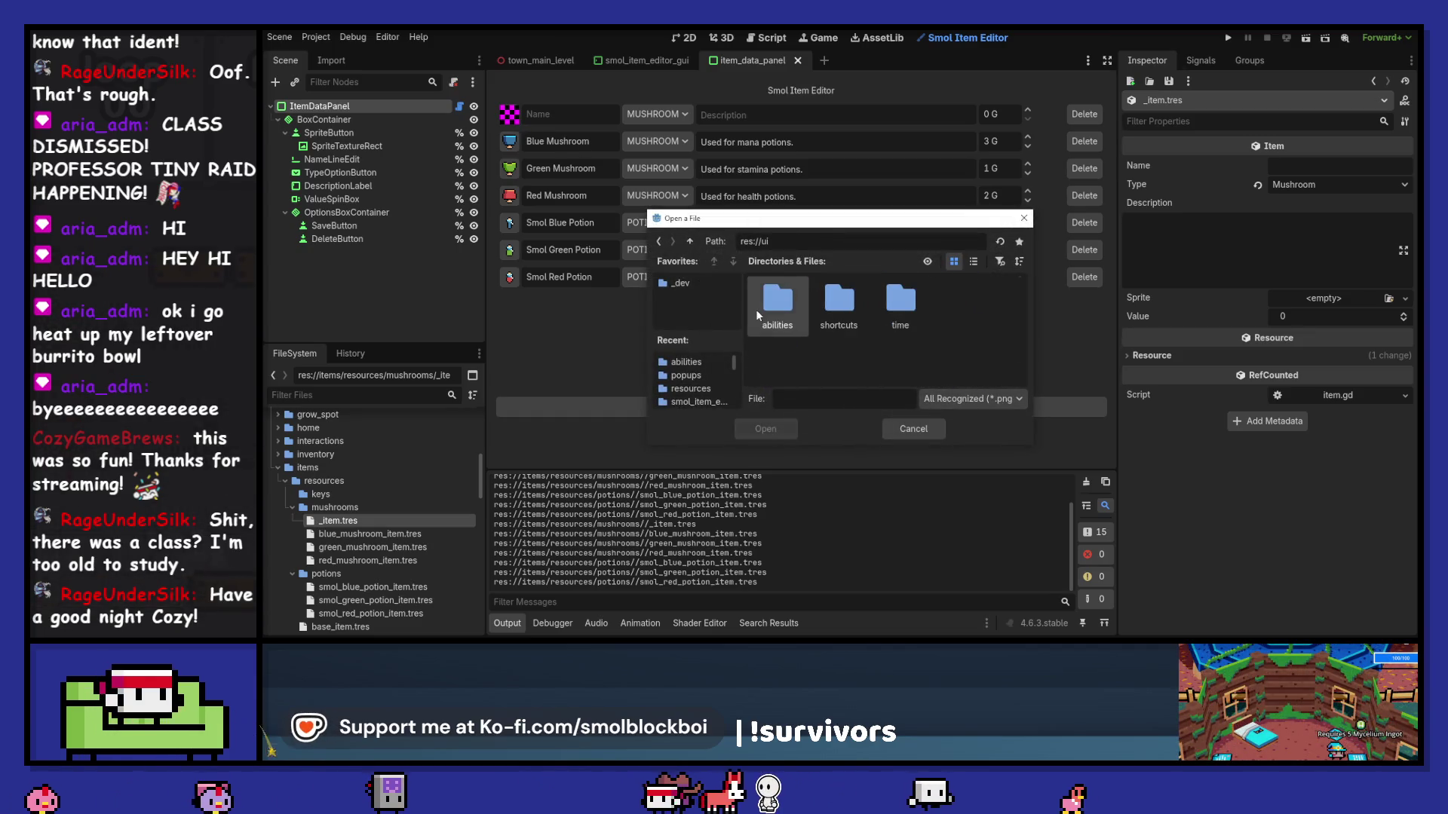
double_click(756, 309)
double_click(835, 299)
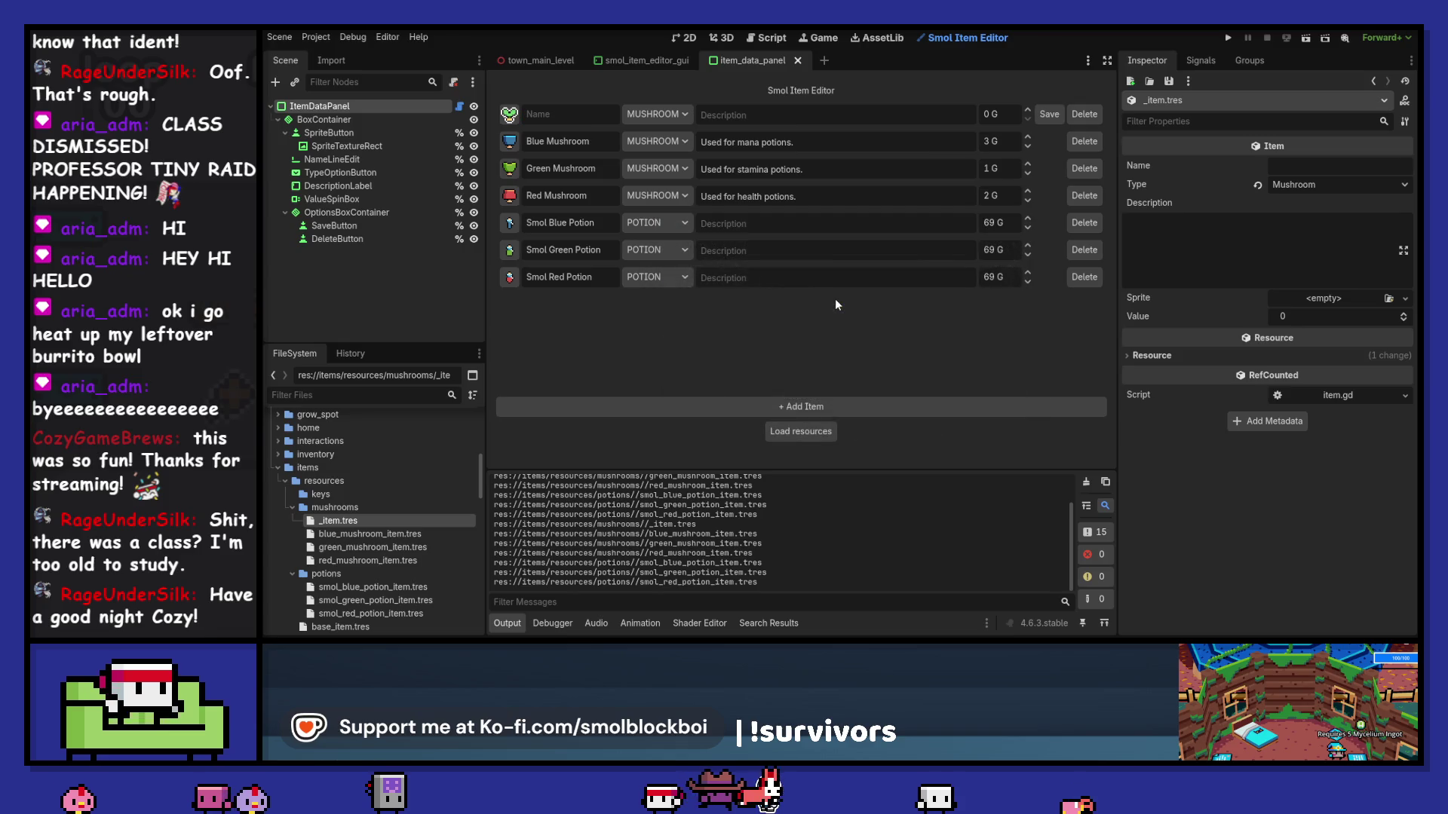
left_click(1060, 114)
Step: Delete the unnamed test _item.tres entry from the item list
left_click(344, 533)
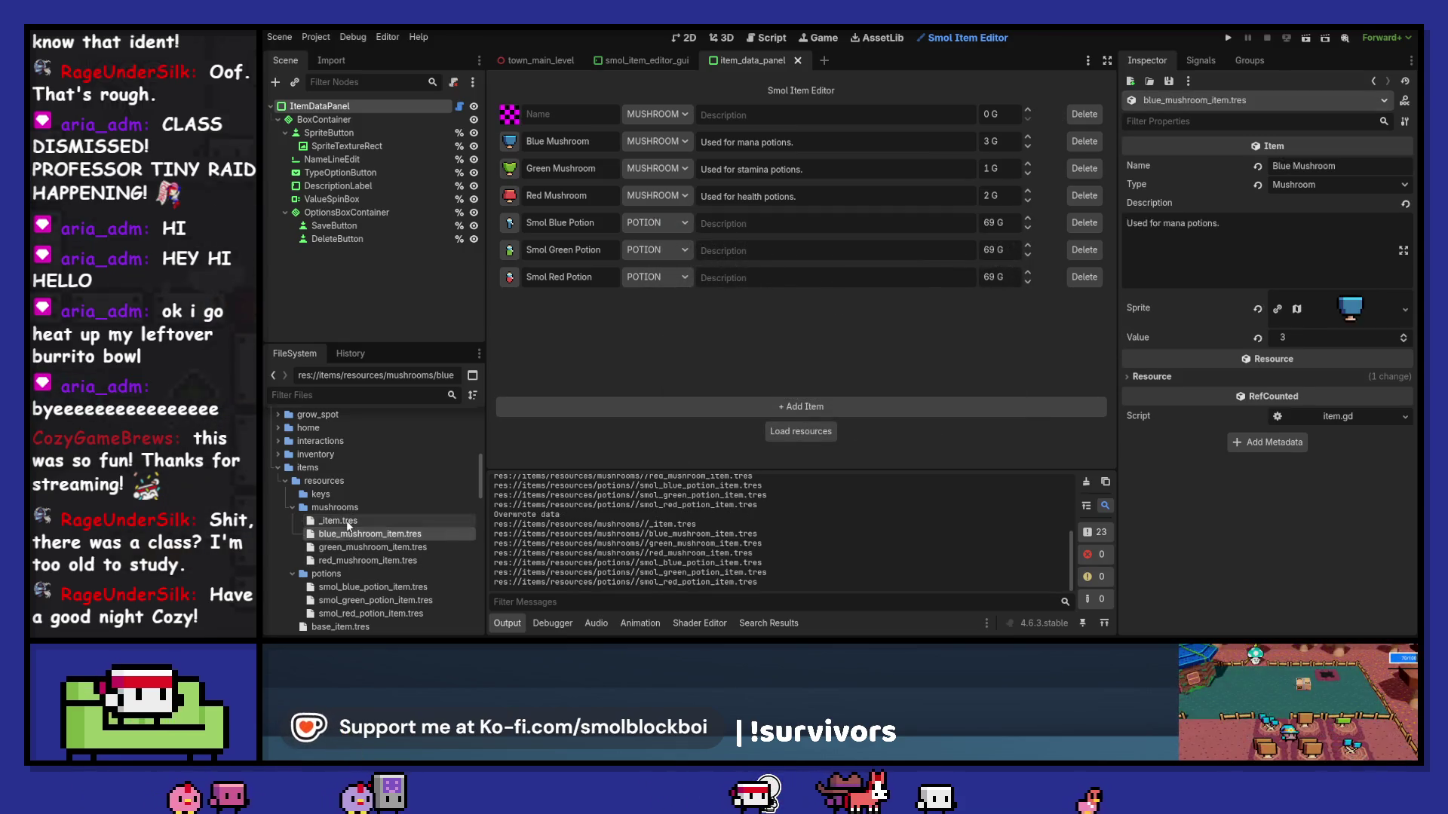
left_click(348, 523)
left_click(1095, 117)
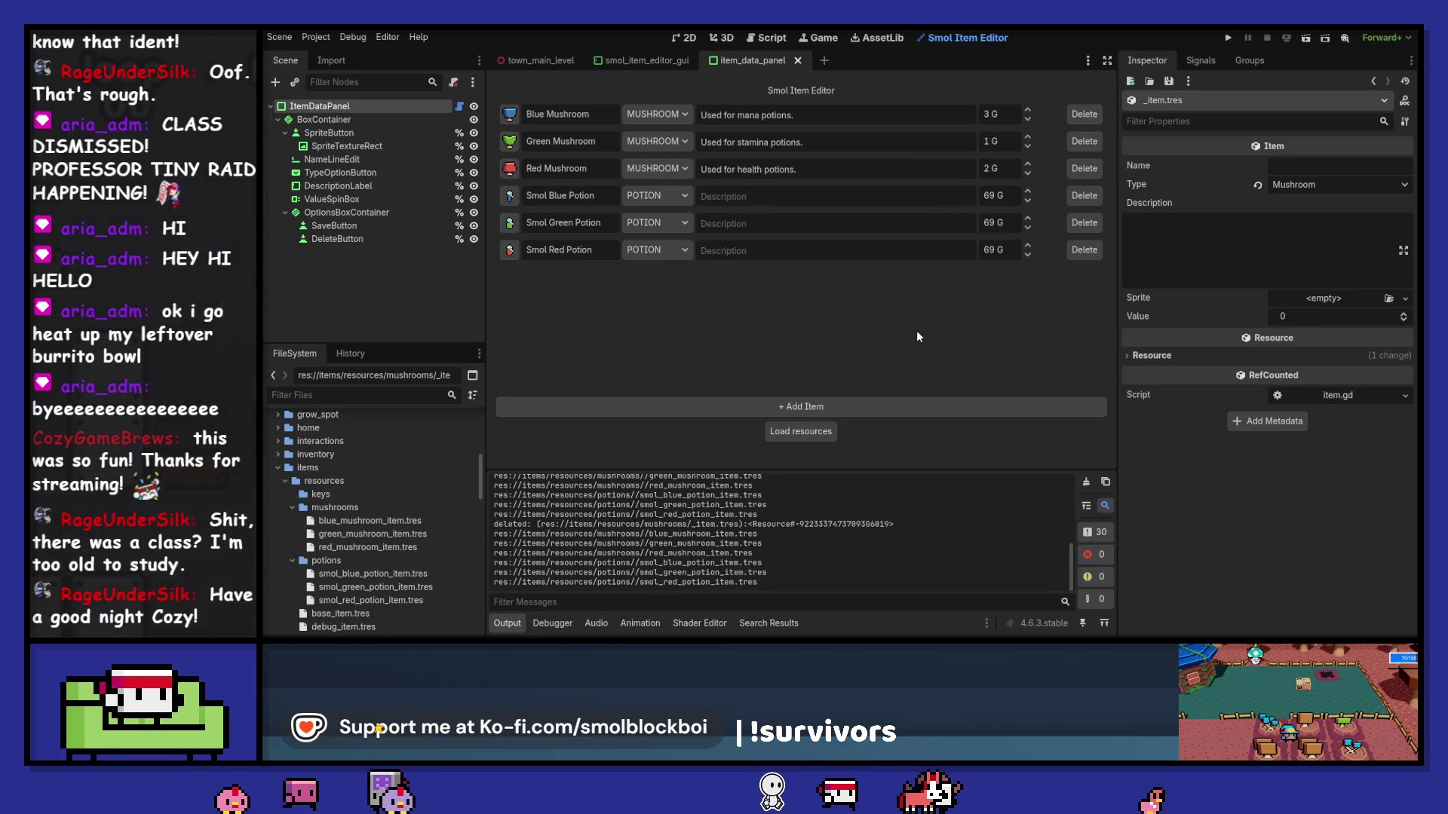
left_click(315, 37)
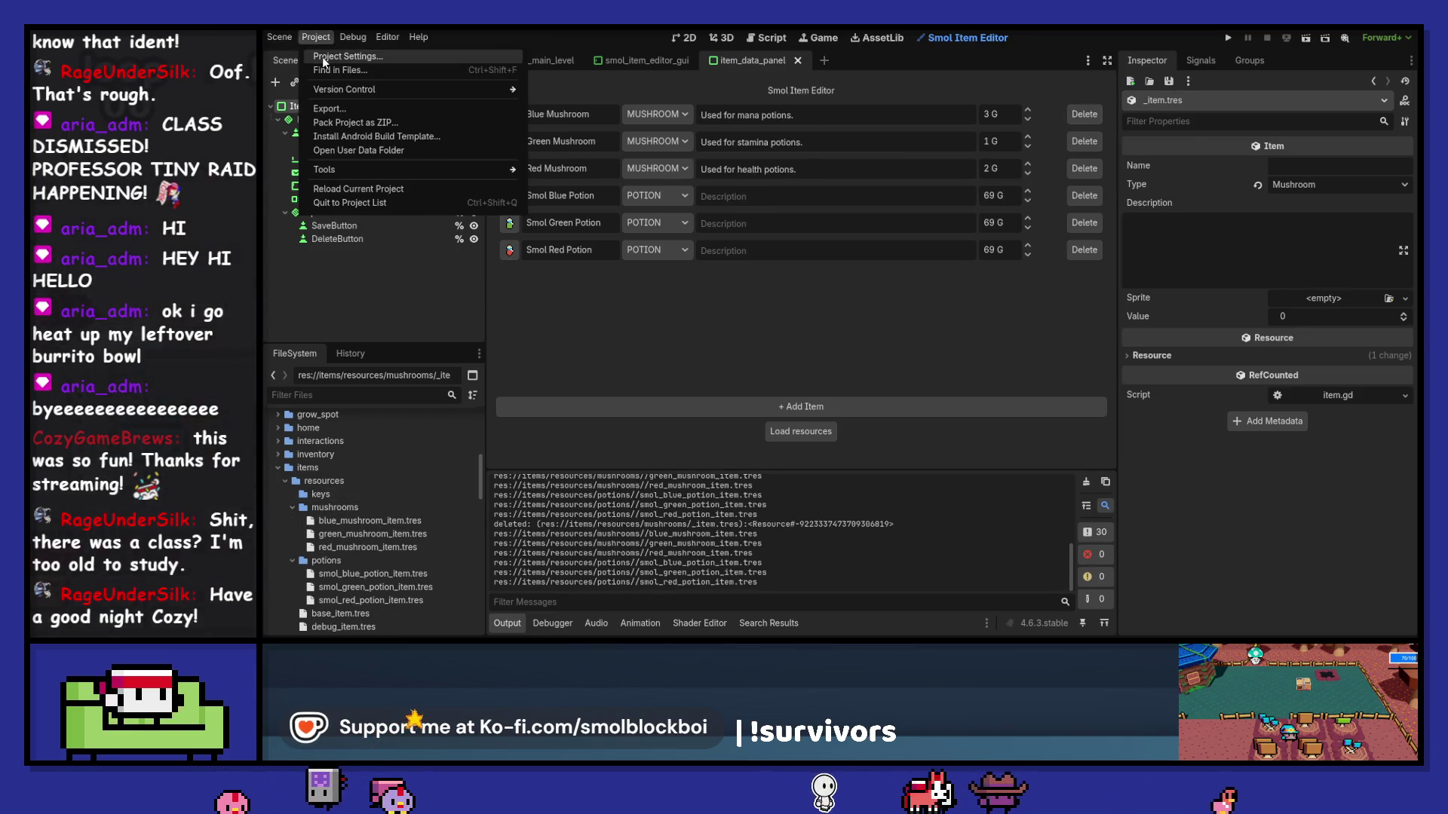
Step: Disable the Smol Item Editor plugin in Project Settings
left_click(332, 53)
left_click(511, 210)
key("Escape")
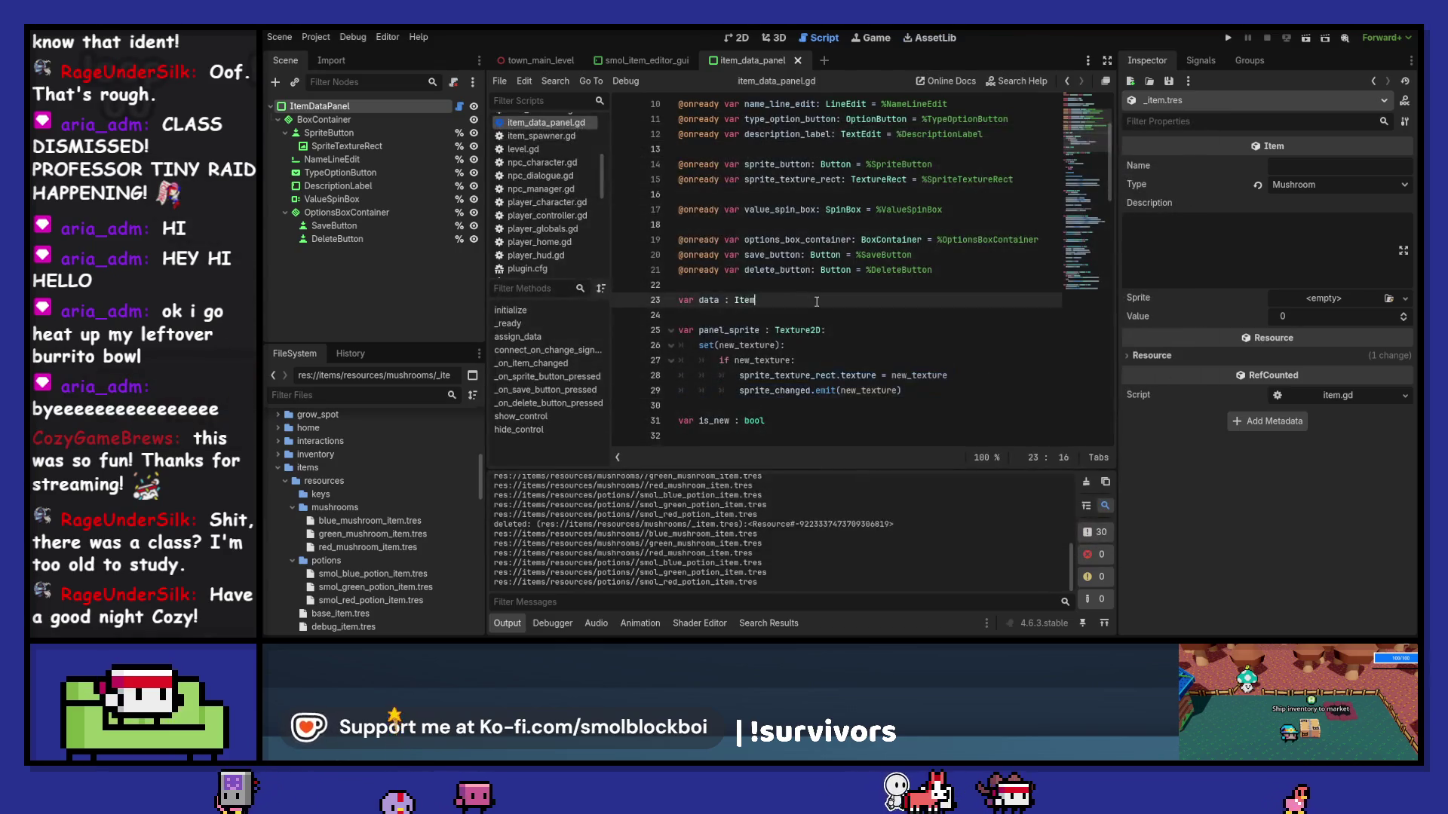
Step: Remove the 'if new_texture:' check and un-indent the texture and signal lines
left_click_drag(929, 390, 930, 375)
key("shift+Tab")
left_click(930, 361)
key("BackSpace")
key("BackSpace")
key("BackSpace")
key("BackSpace")
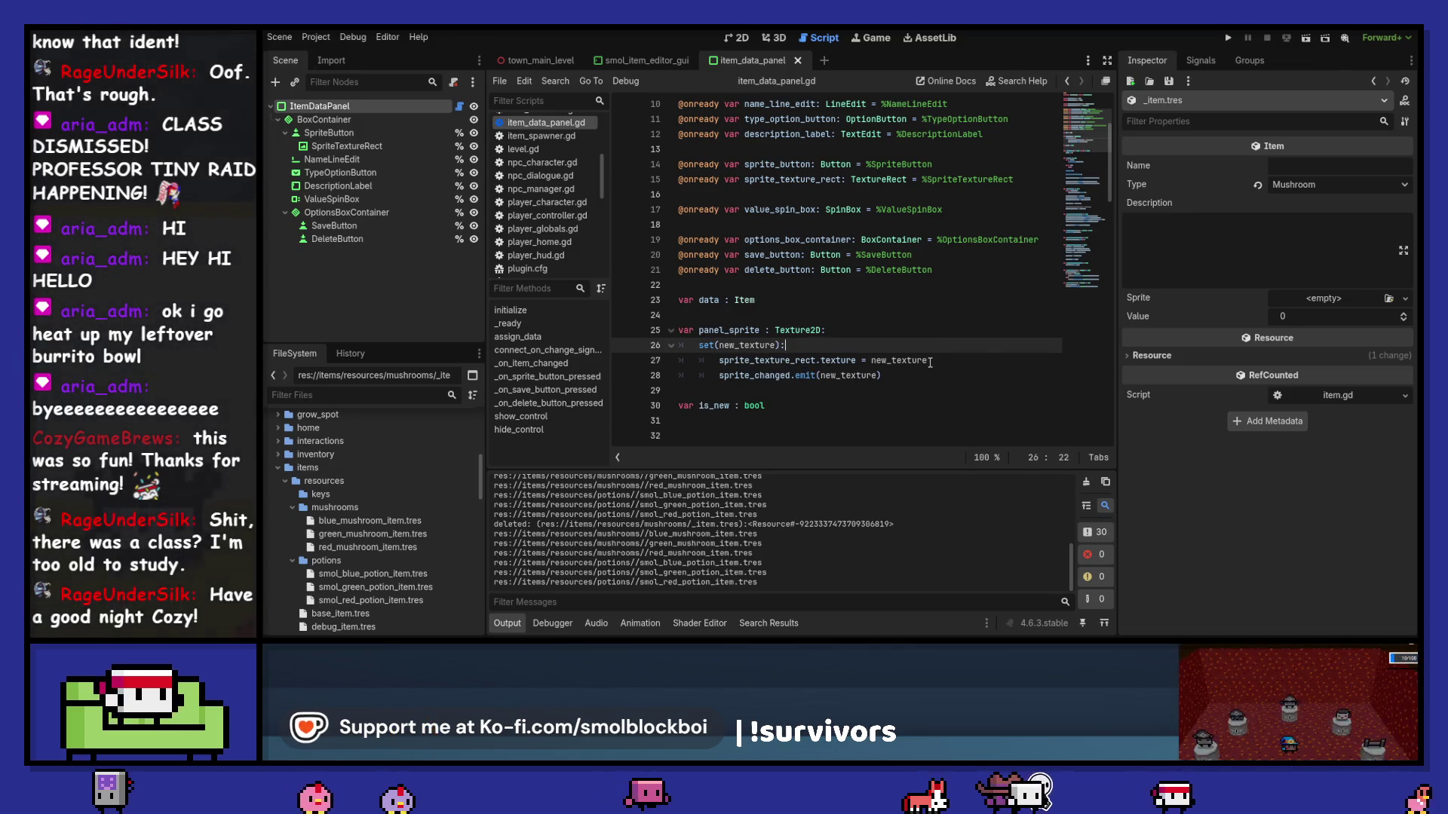
Step: Move the commented texture line in assign_data up one line and save
scroll(930, 362, "down", 1)
scroll(930, 363, "down", 10)
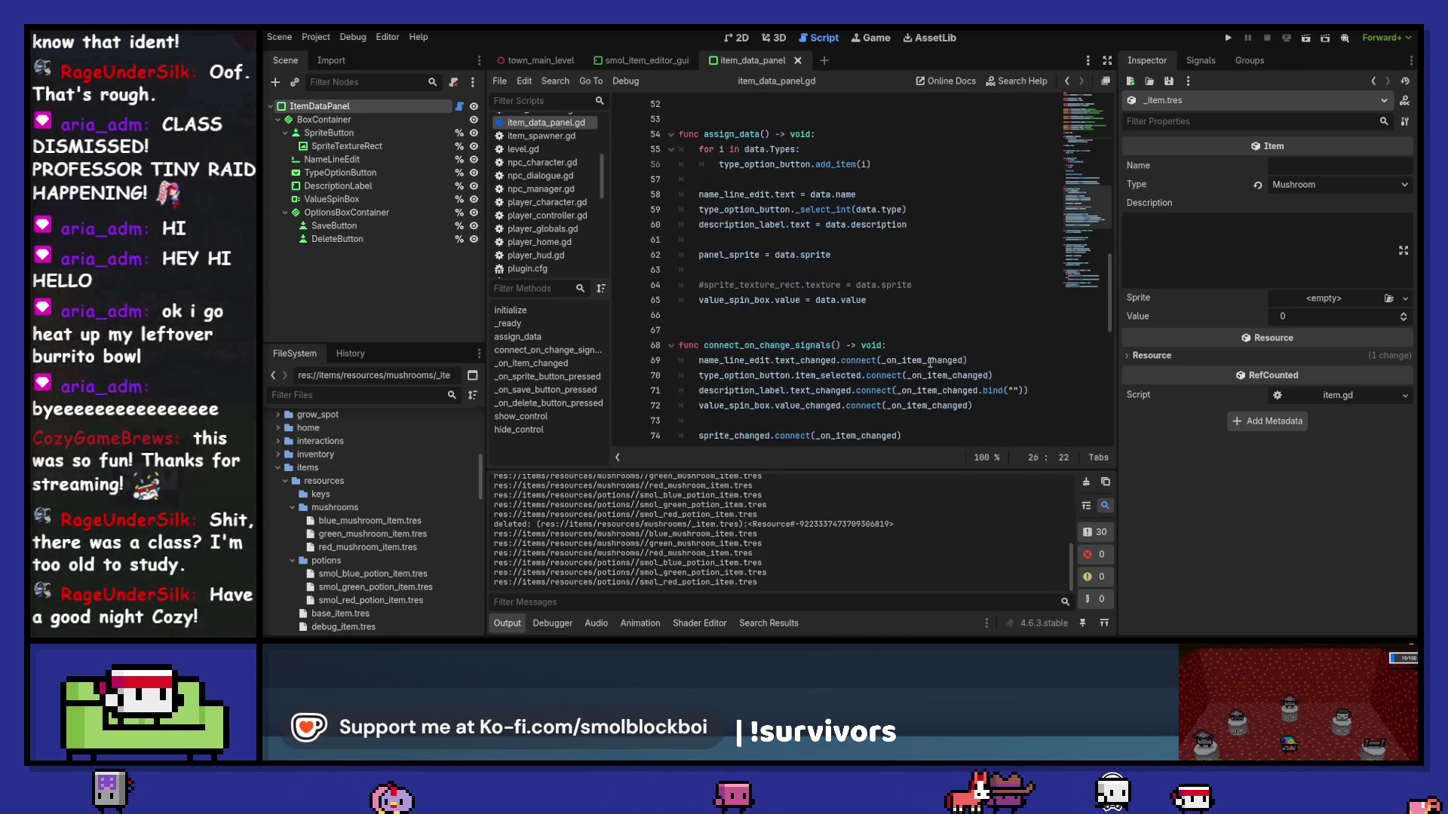
scroll(930, 363, "down", 5)
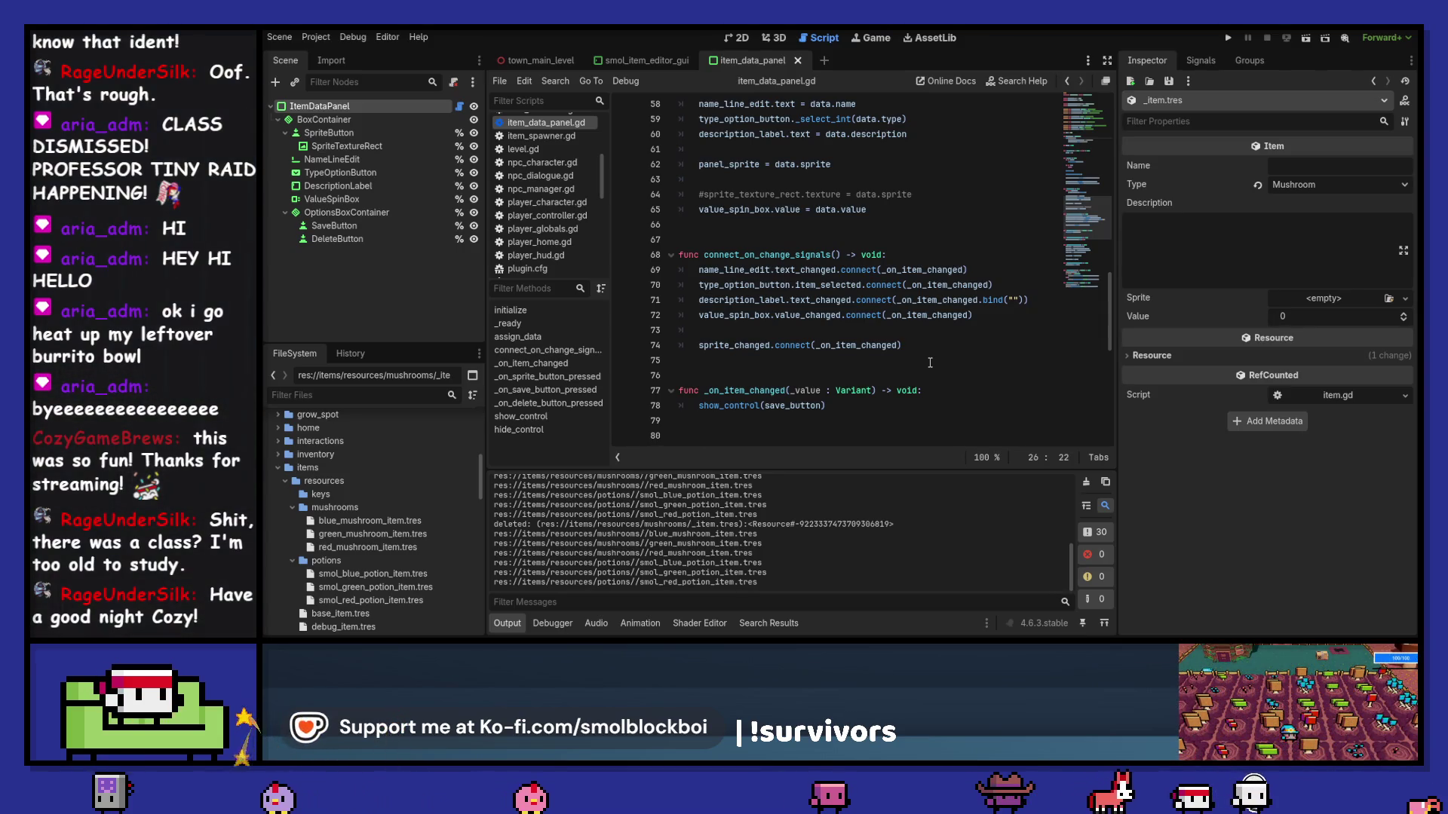
scroll(930, 363, "up", 3)
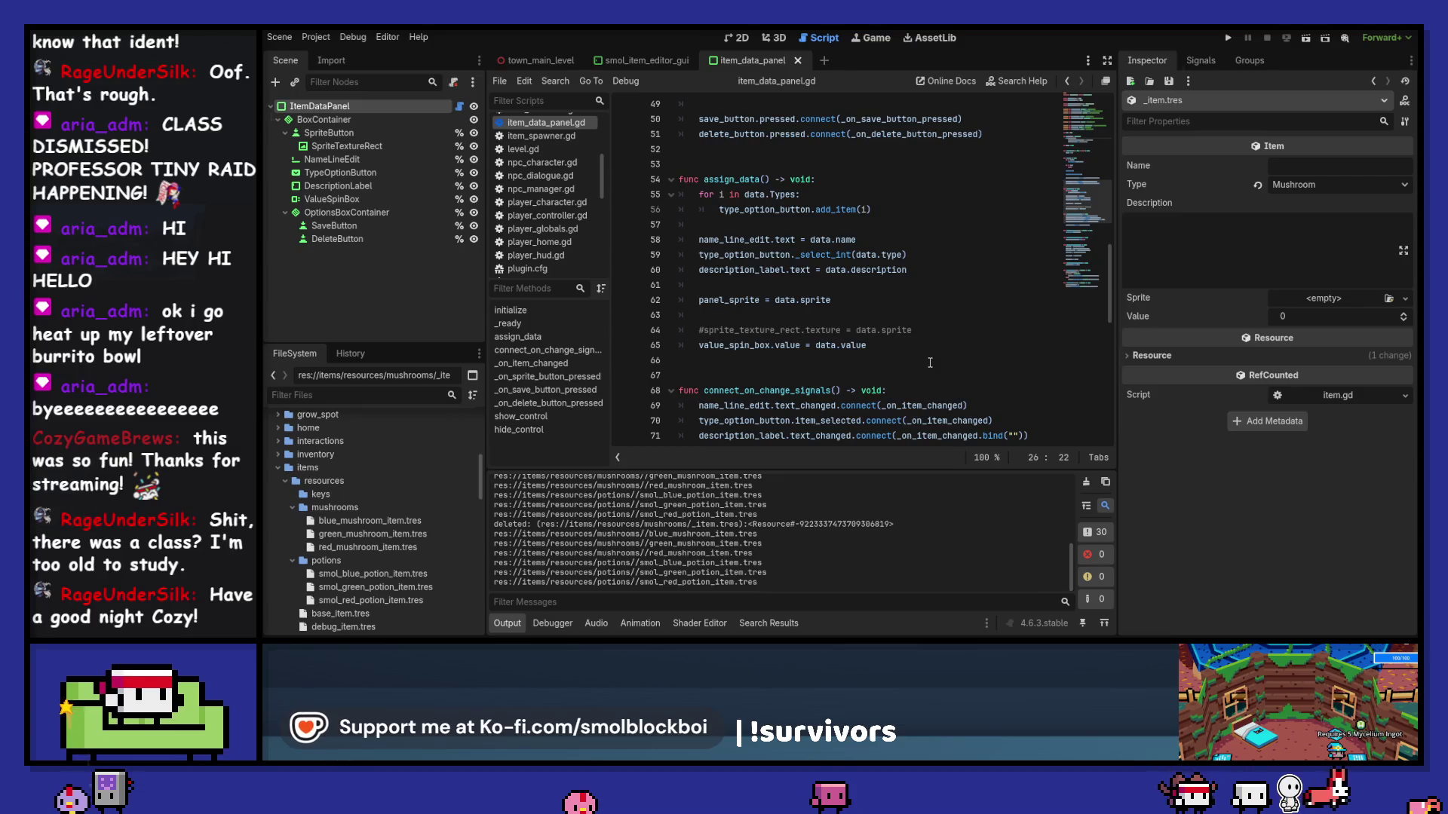
left_click(930, 331)
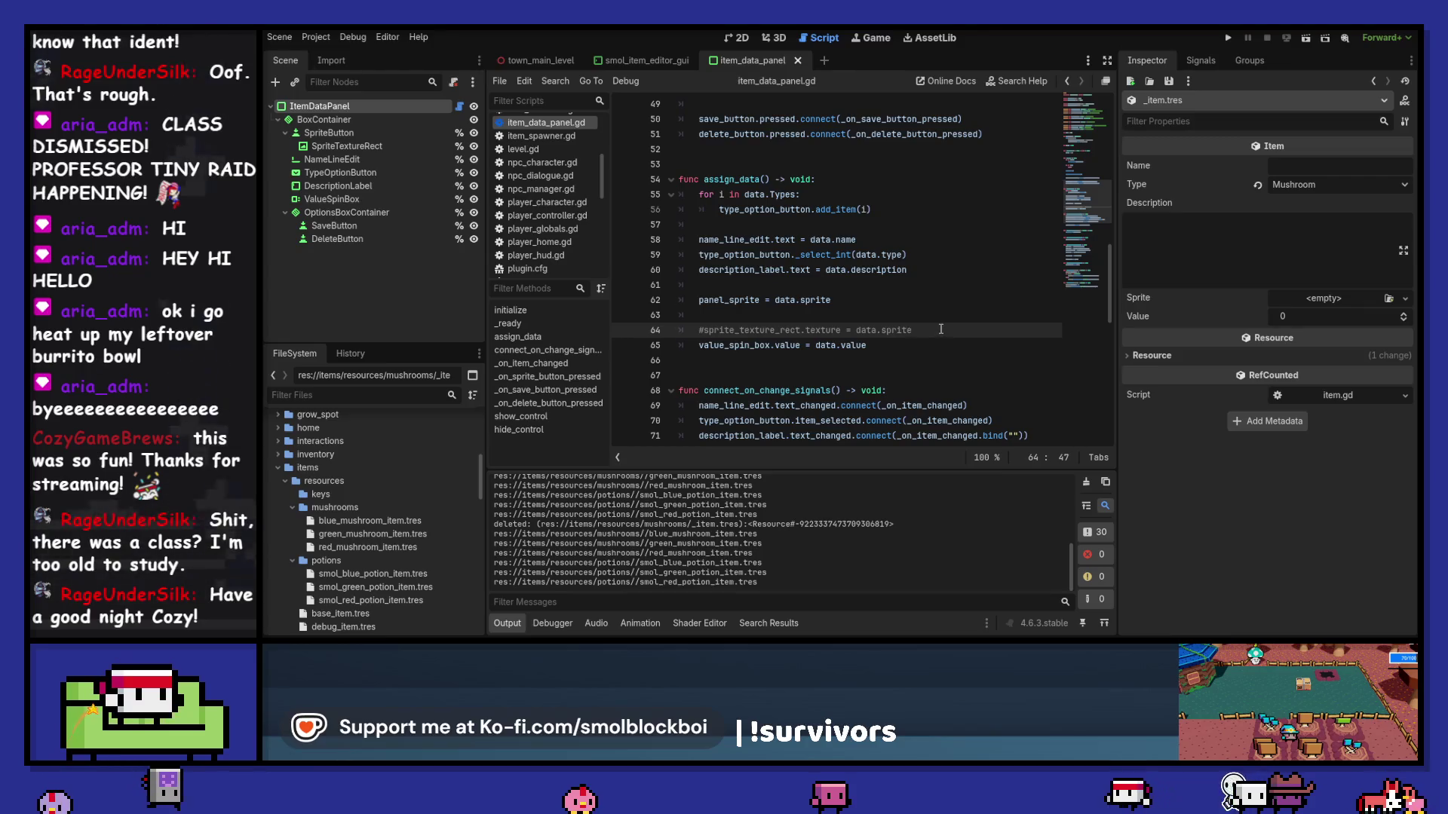
key("alt+Up")
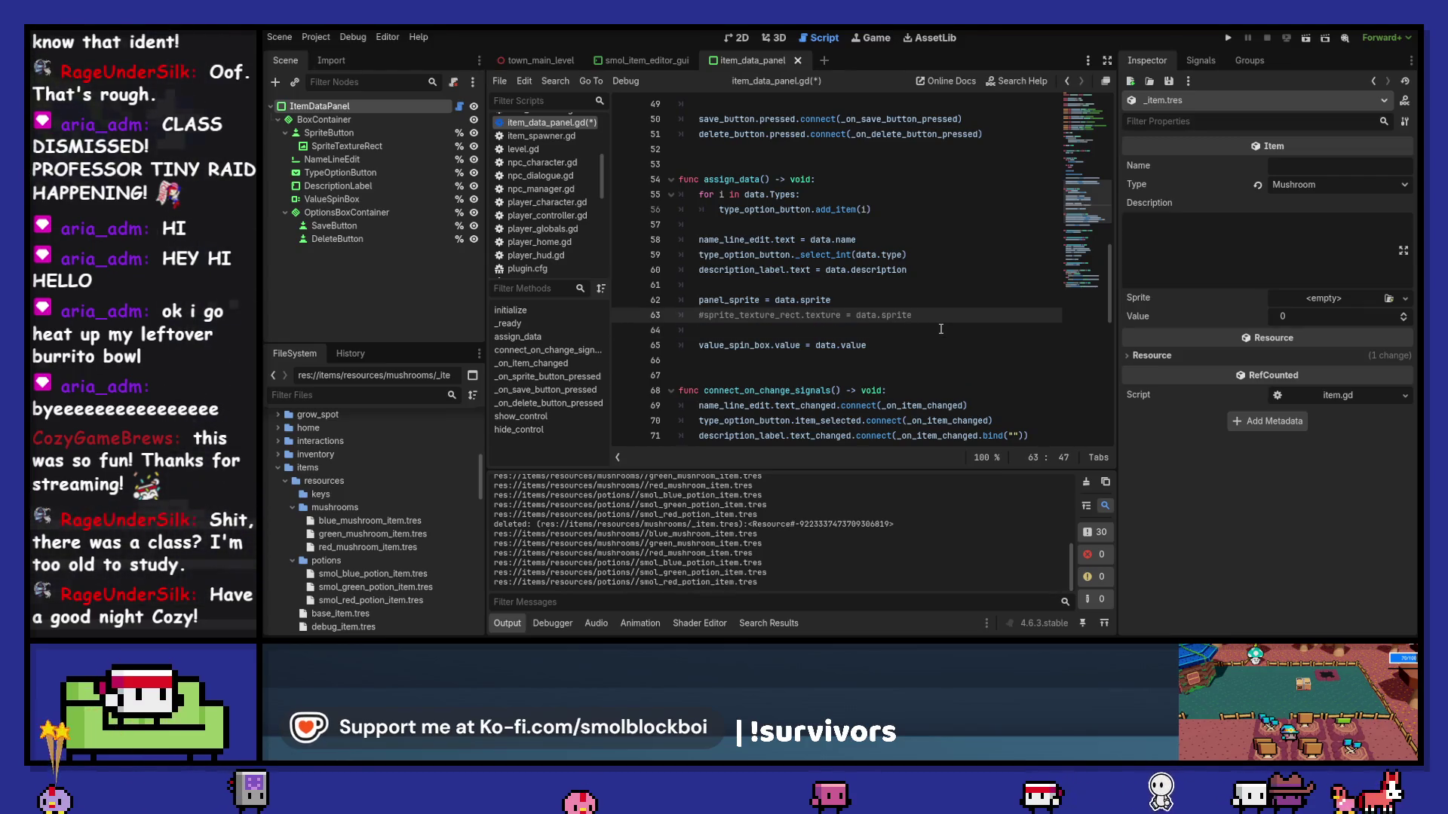
key("ctrl+s")
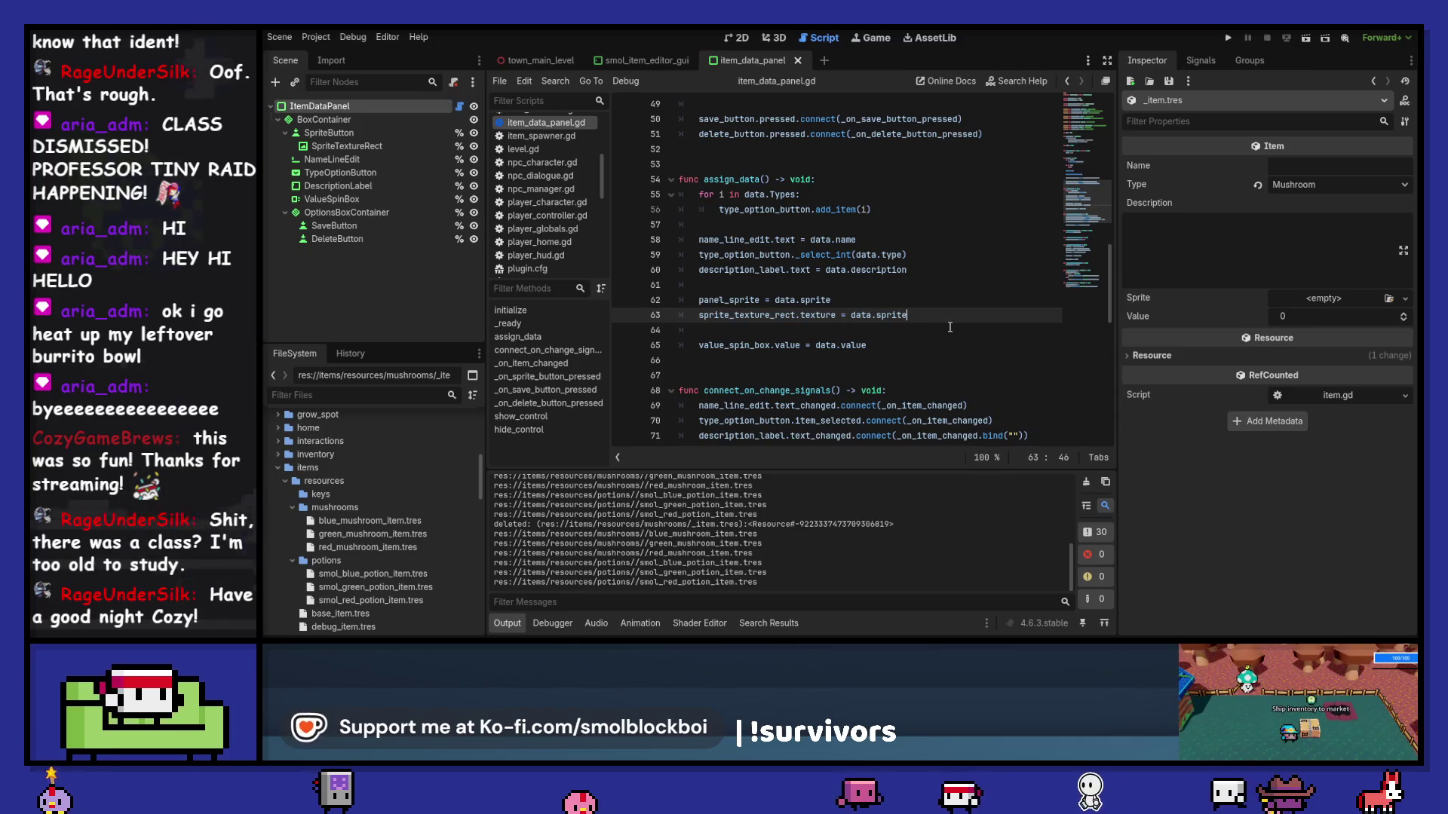
Step: Delete the redundant sprite_texture_rect.texture assignment on line 63 of assign_data and save
left_click_drag(945, 320, 851, 316)
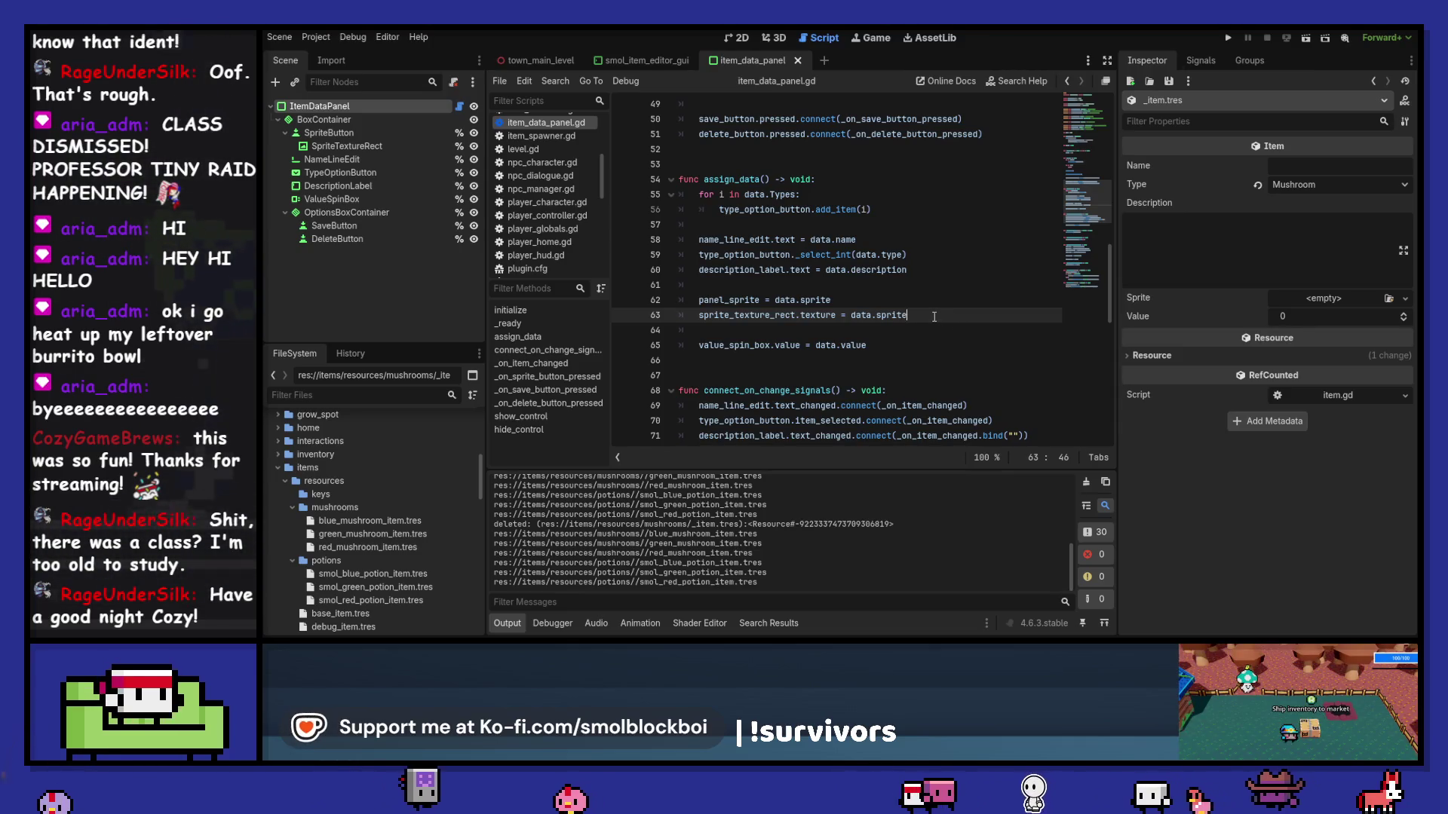
key("shift+Home")
key("ctrl+f")
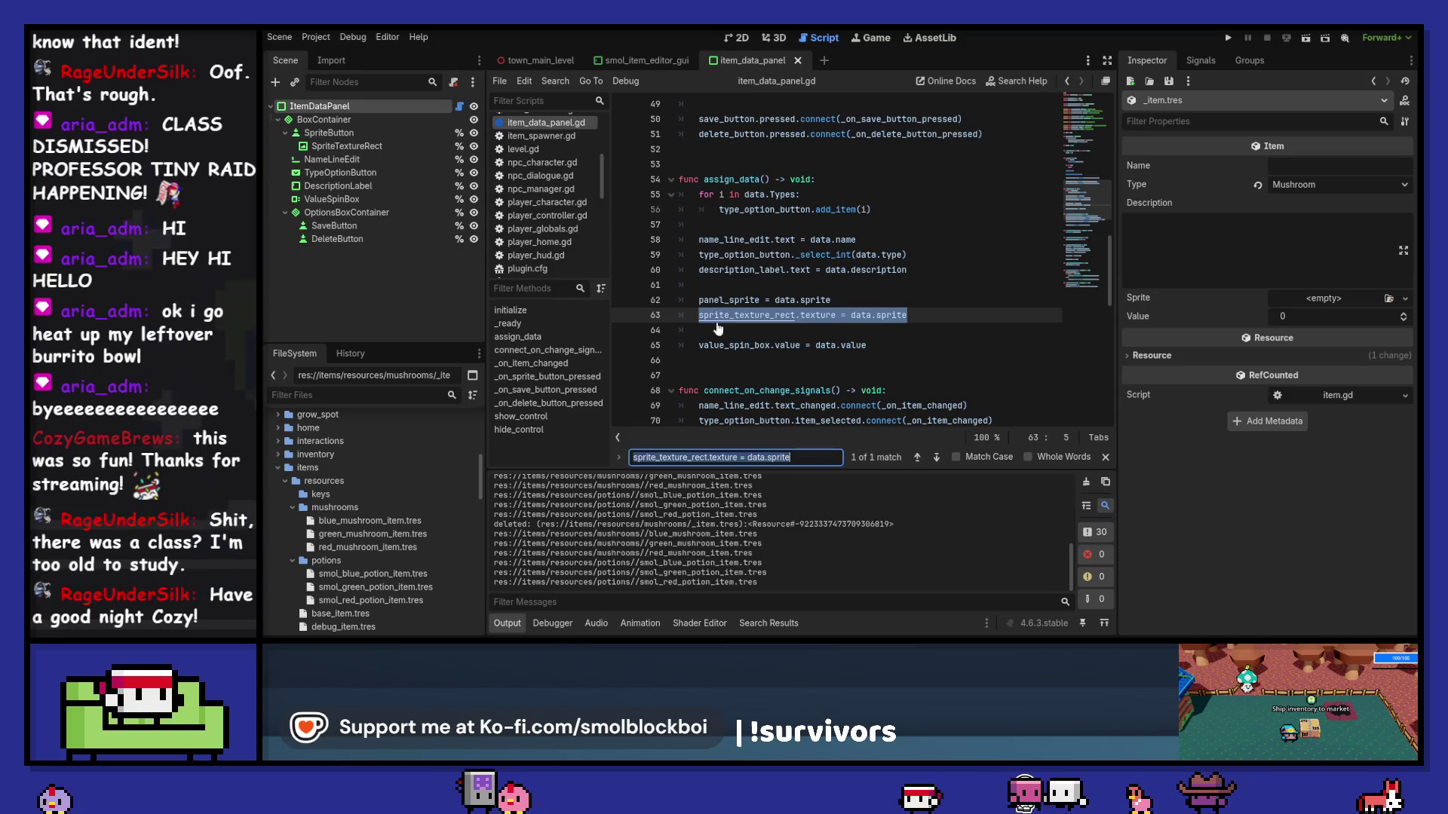
left_click(937, 458)
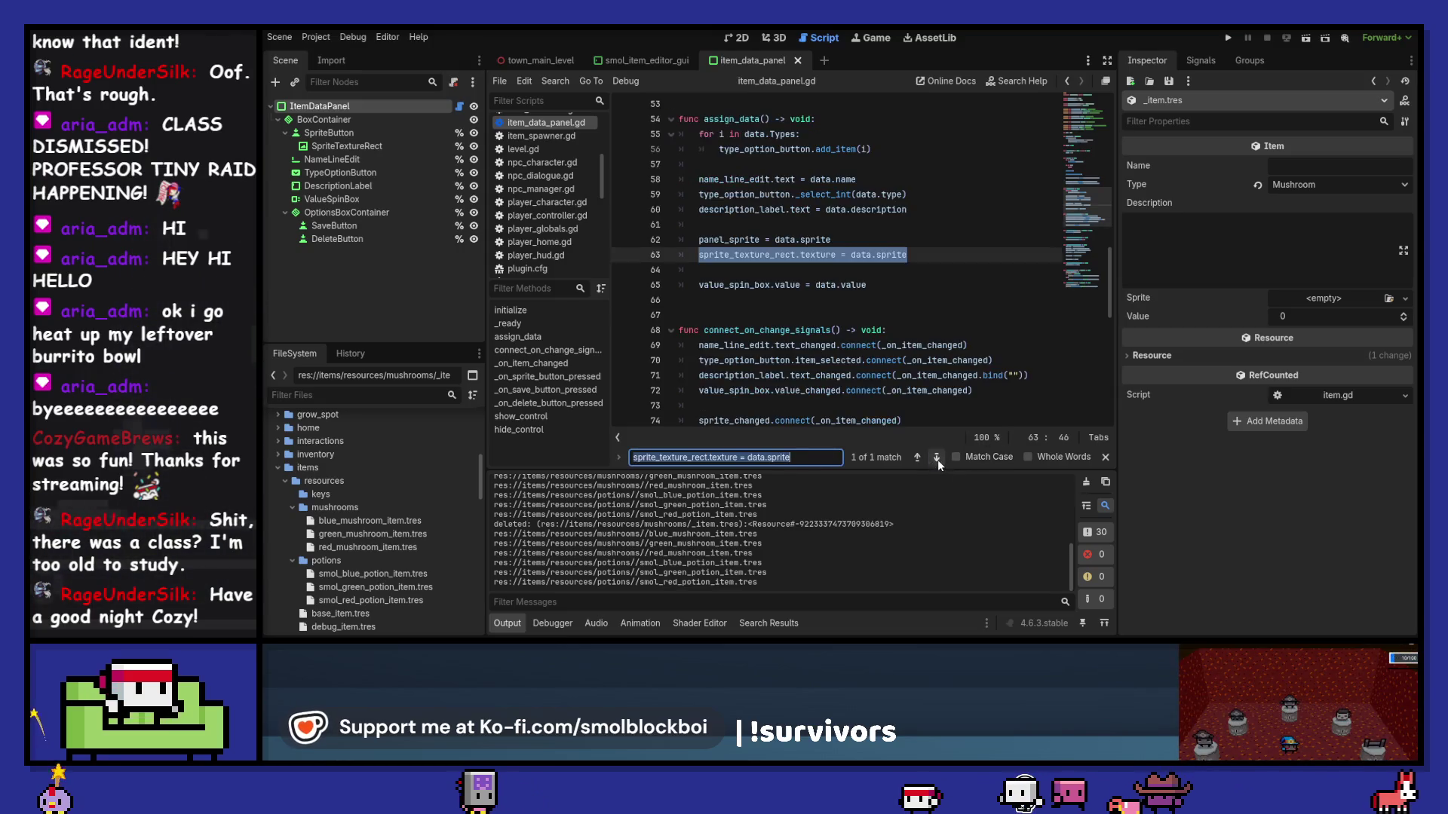
left_click(937, 256)
left_click_drag(701, 255, 698, 255)
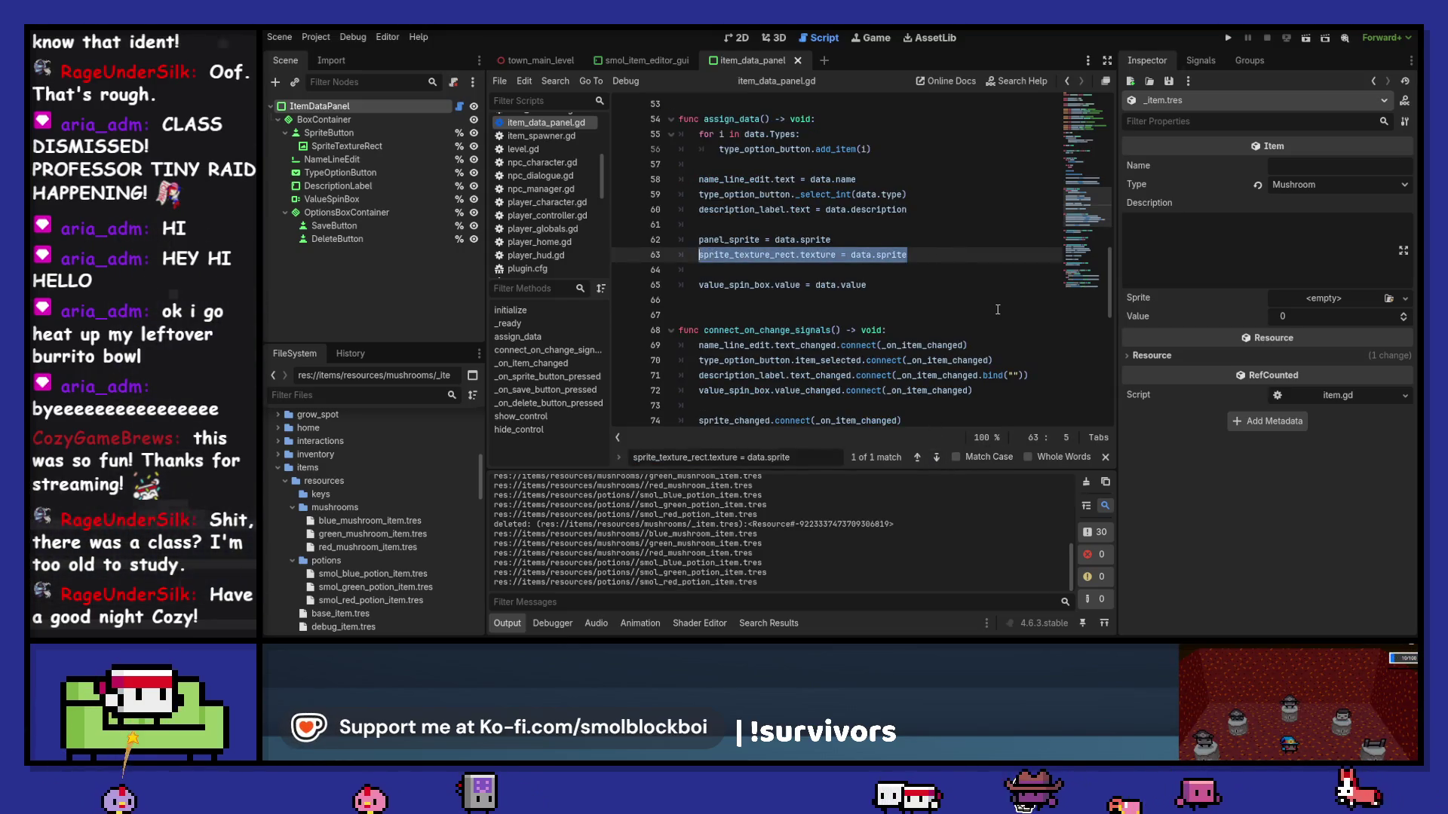
key("BackSpace")
key("BackSpace")
key("BackSpace")
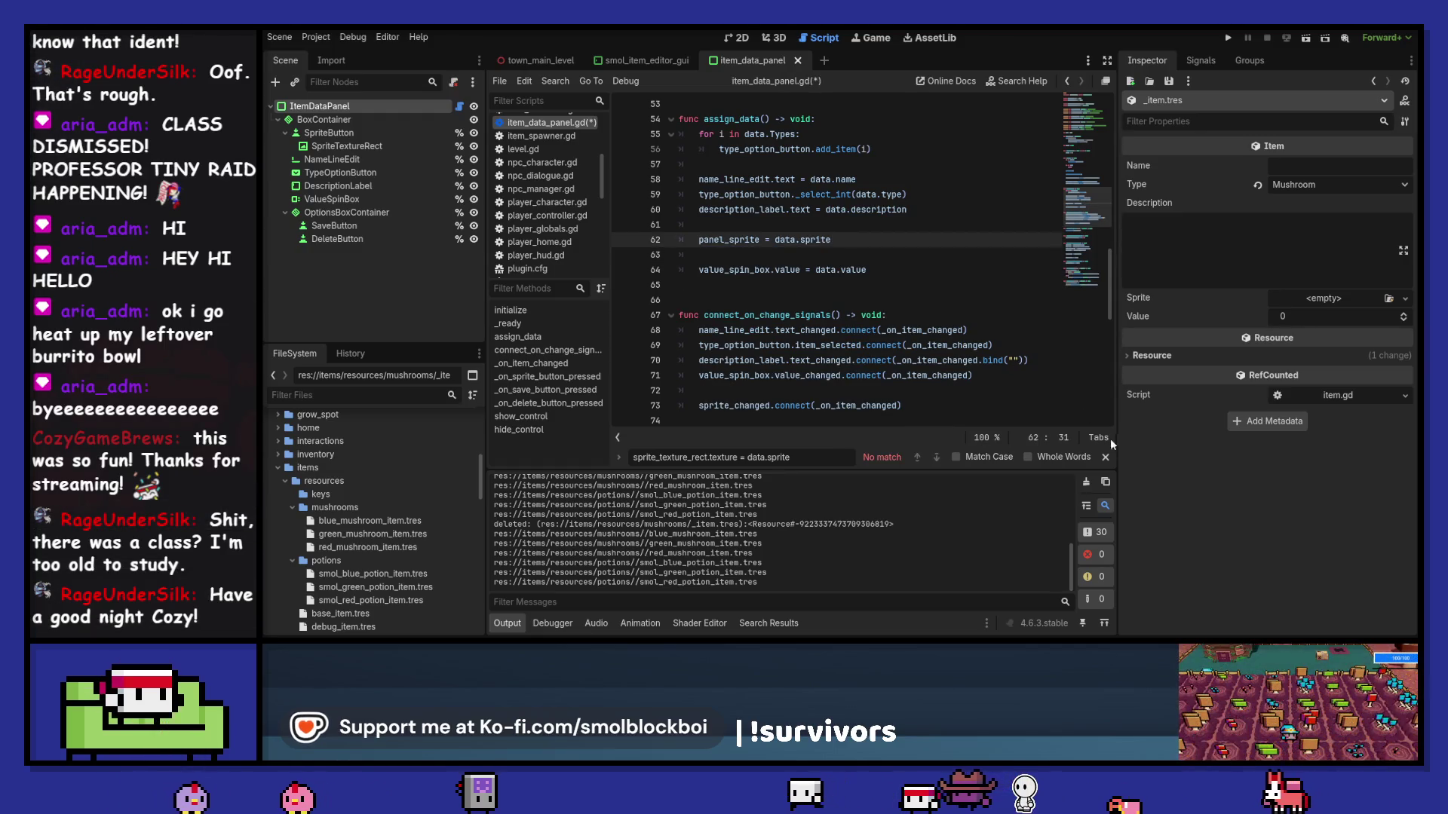
left_click(1105, 457)
key("ctrl+s")
scroll(931, 283, "up", 10)
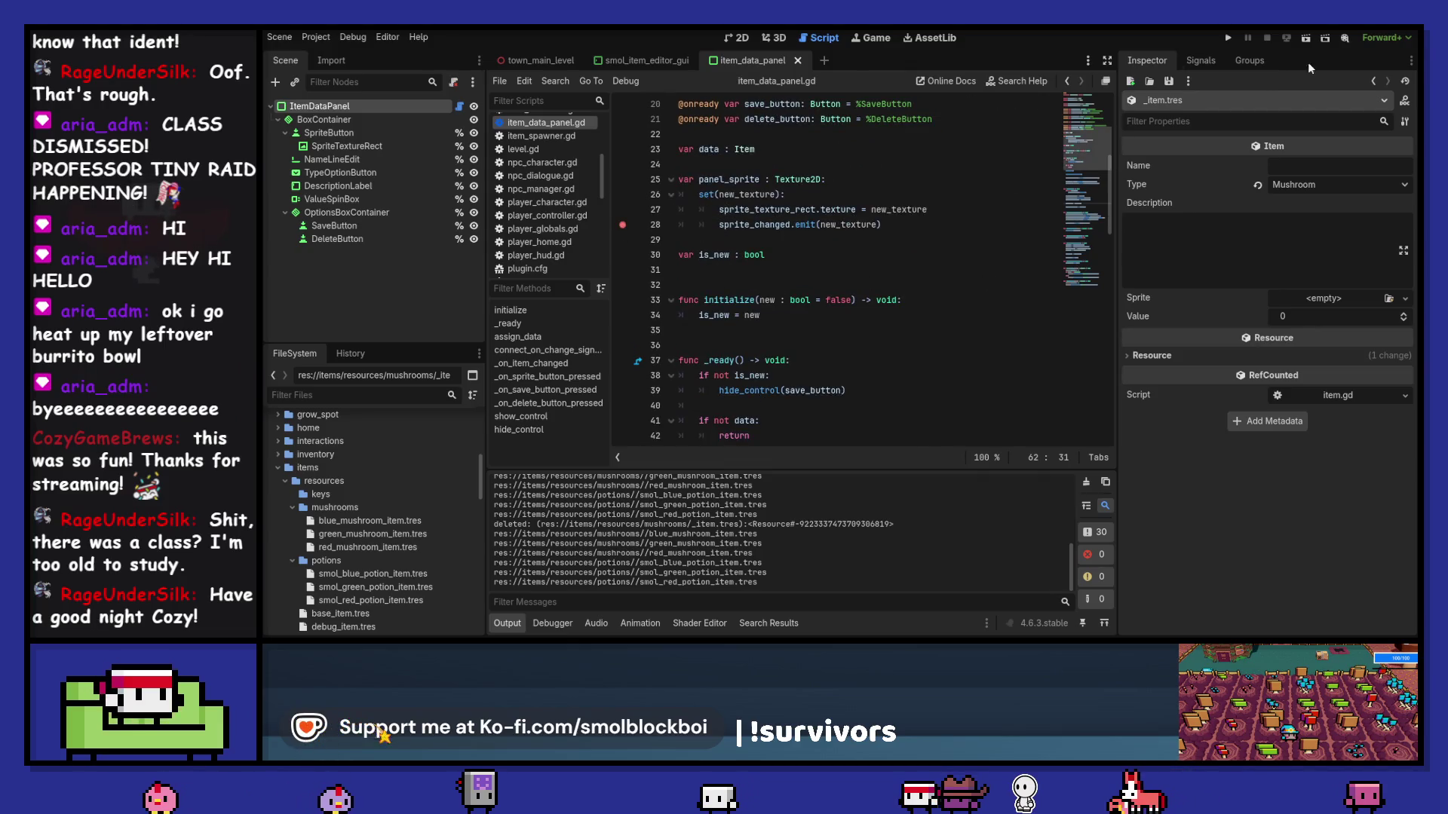
Step: Run and close the game, then re-enable the Smol Item Editor plugin
left_click(1227, 39)
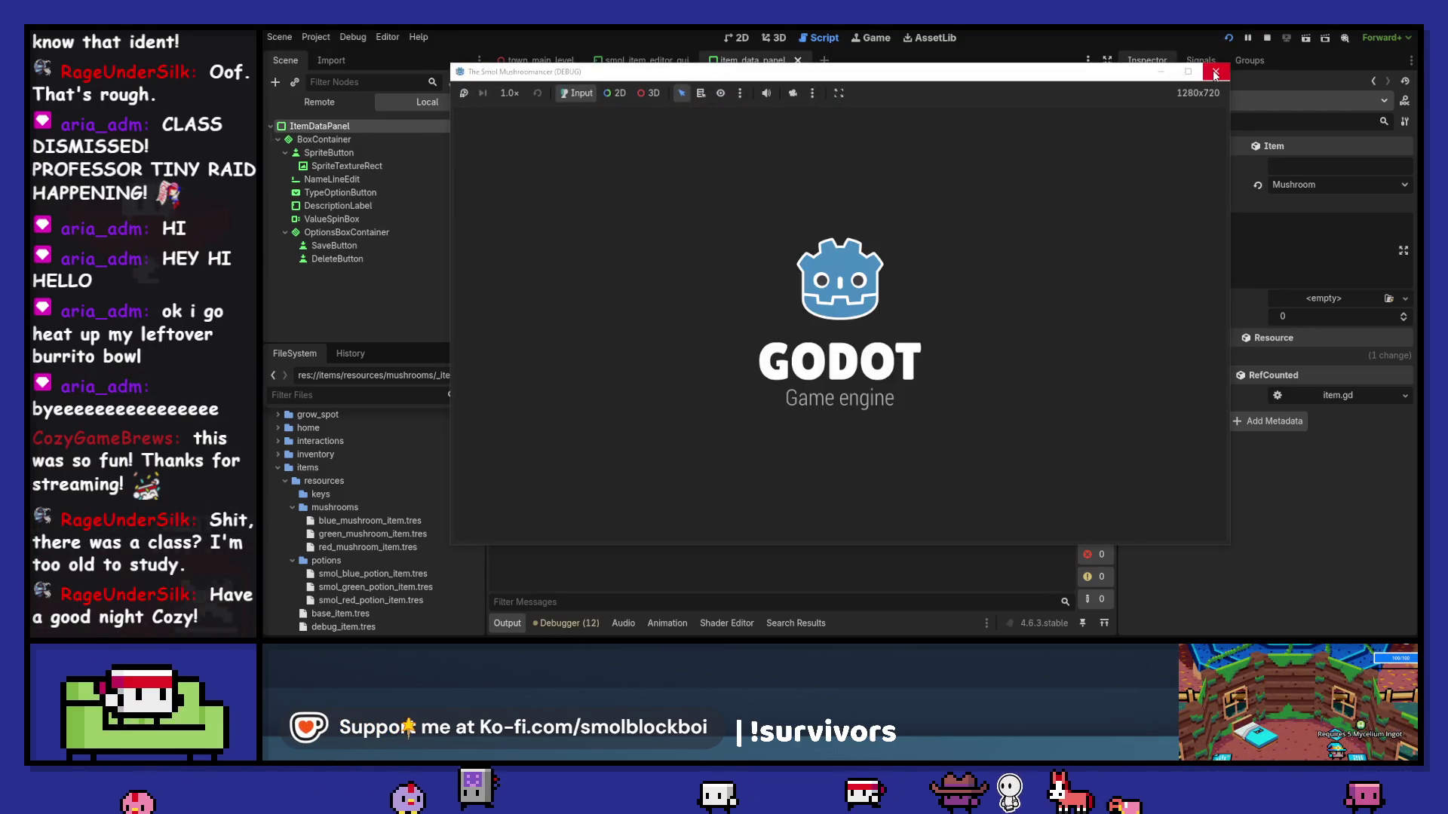
left_click(1215, 73)
left_click(316, 37)
left_click(332, 51)
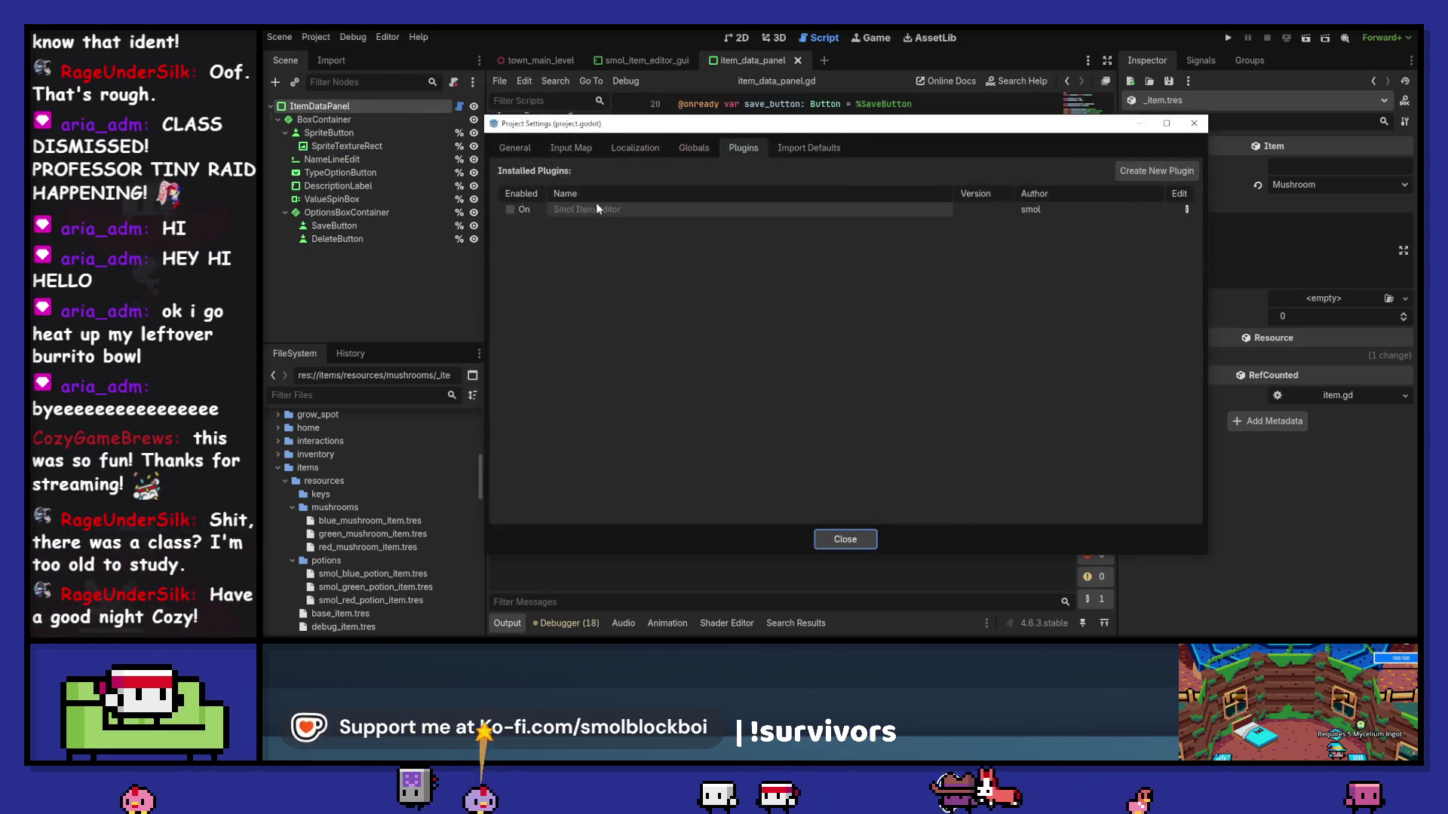
left_click(511, 210)
left_click(837, 539)
Step: Add a new item in Smol Item Editor with ui/abilities air_spell_icon as its sprite
left_click(968, 37)
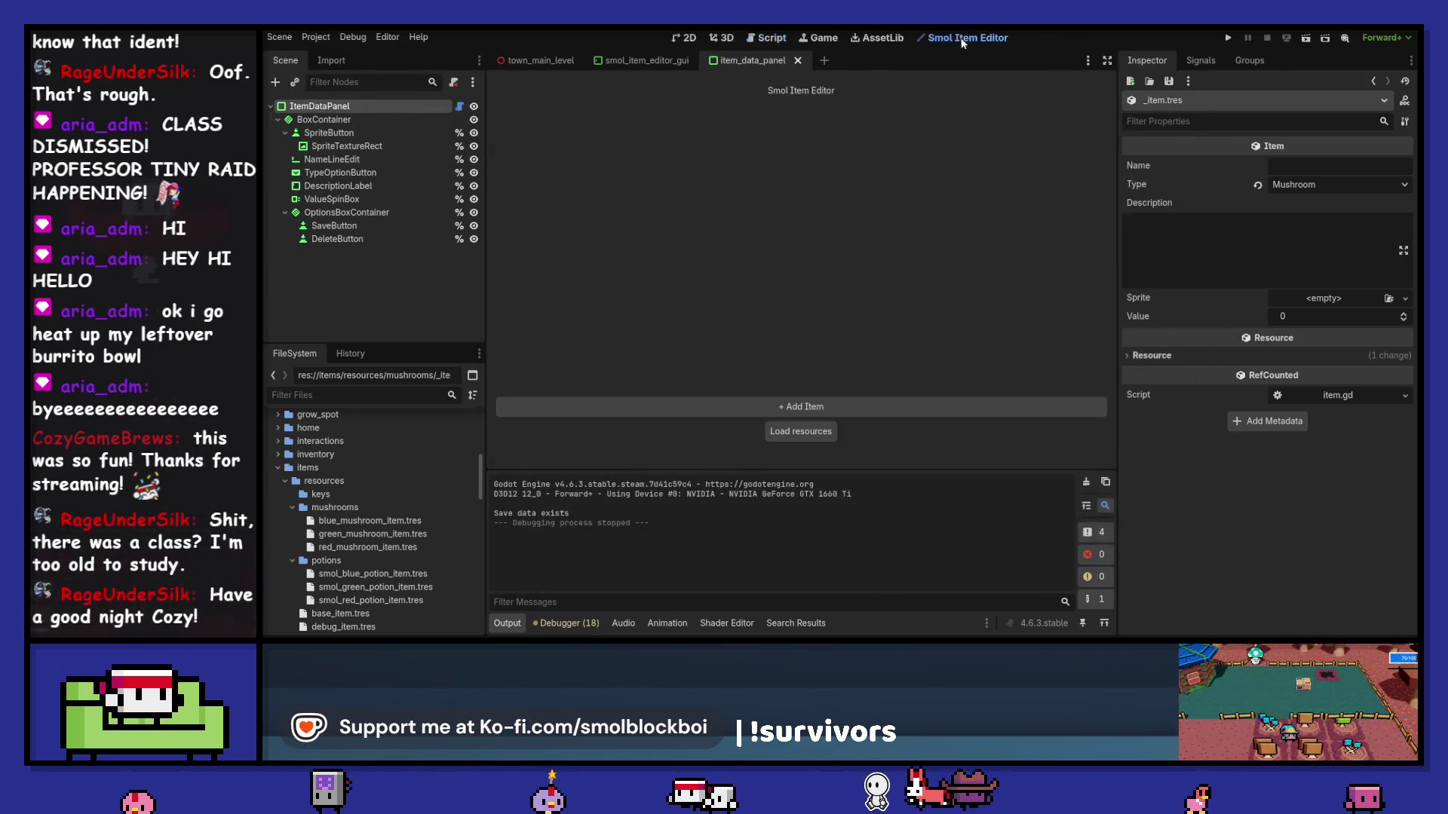
left_click(787, 410)
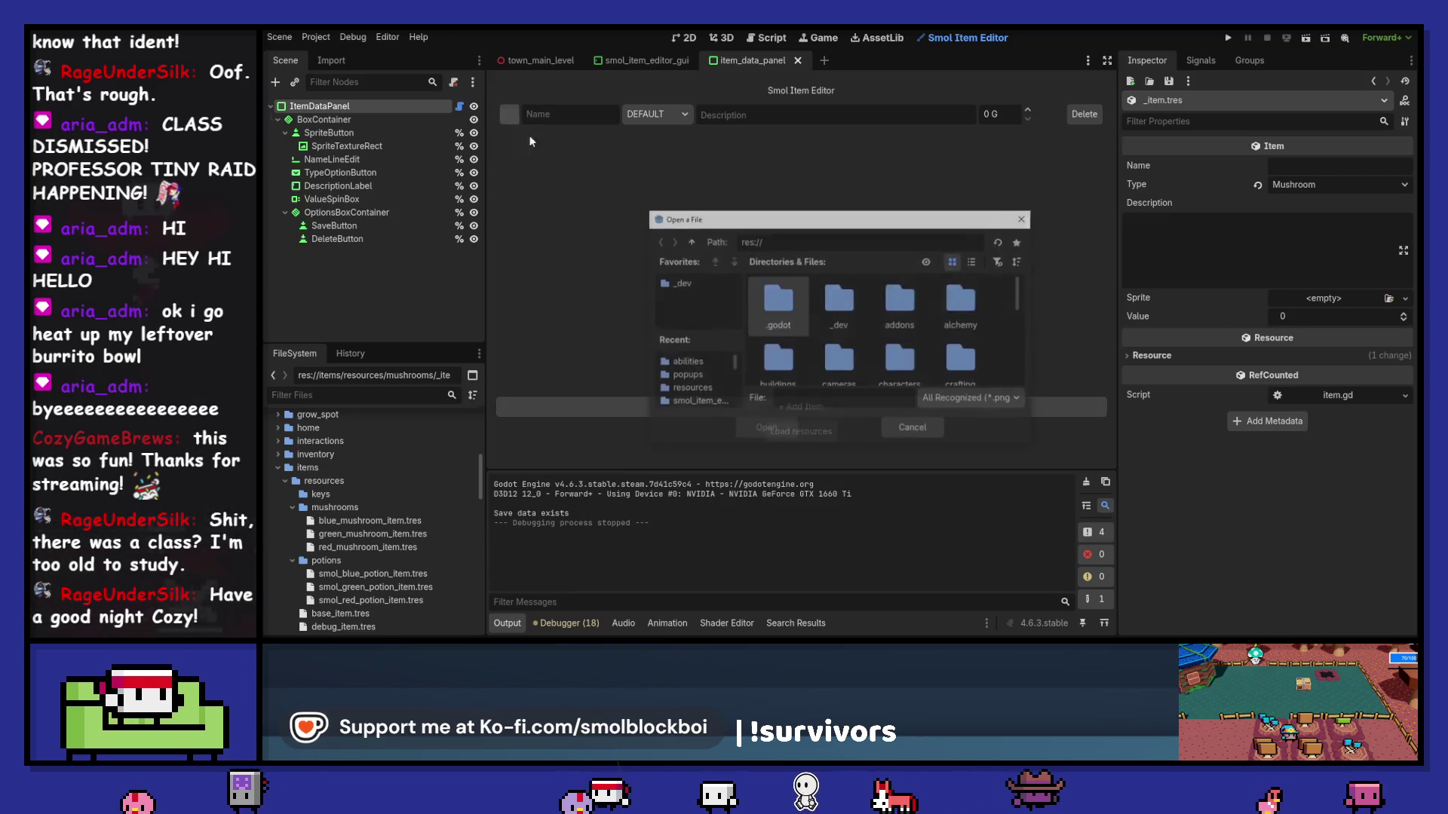
double_click(902, 337)
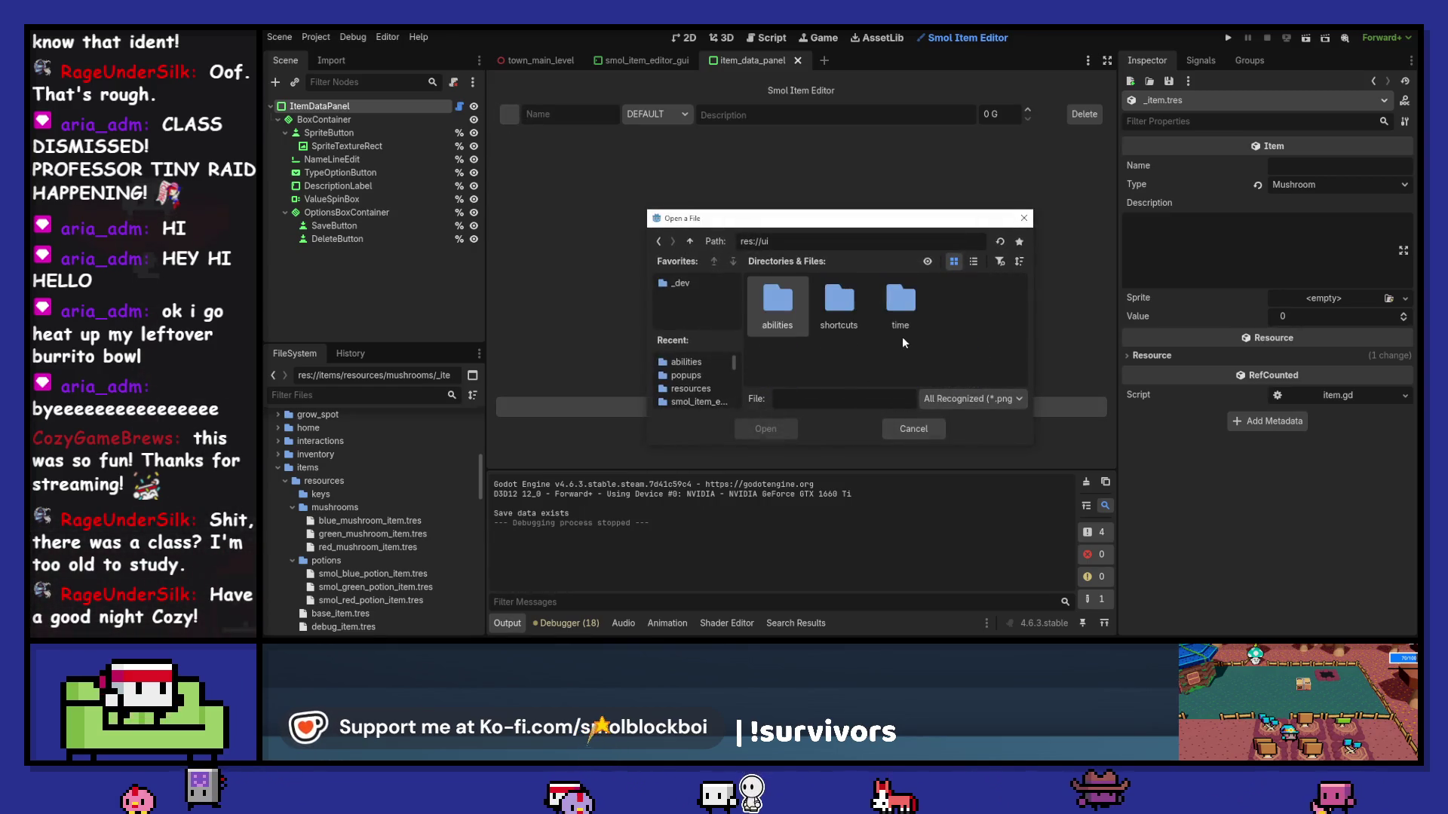
double_click(799, 307)
left_click(845, 306)
double_click(867, 306)
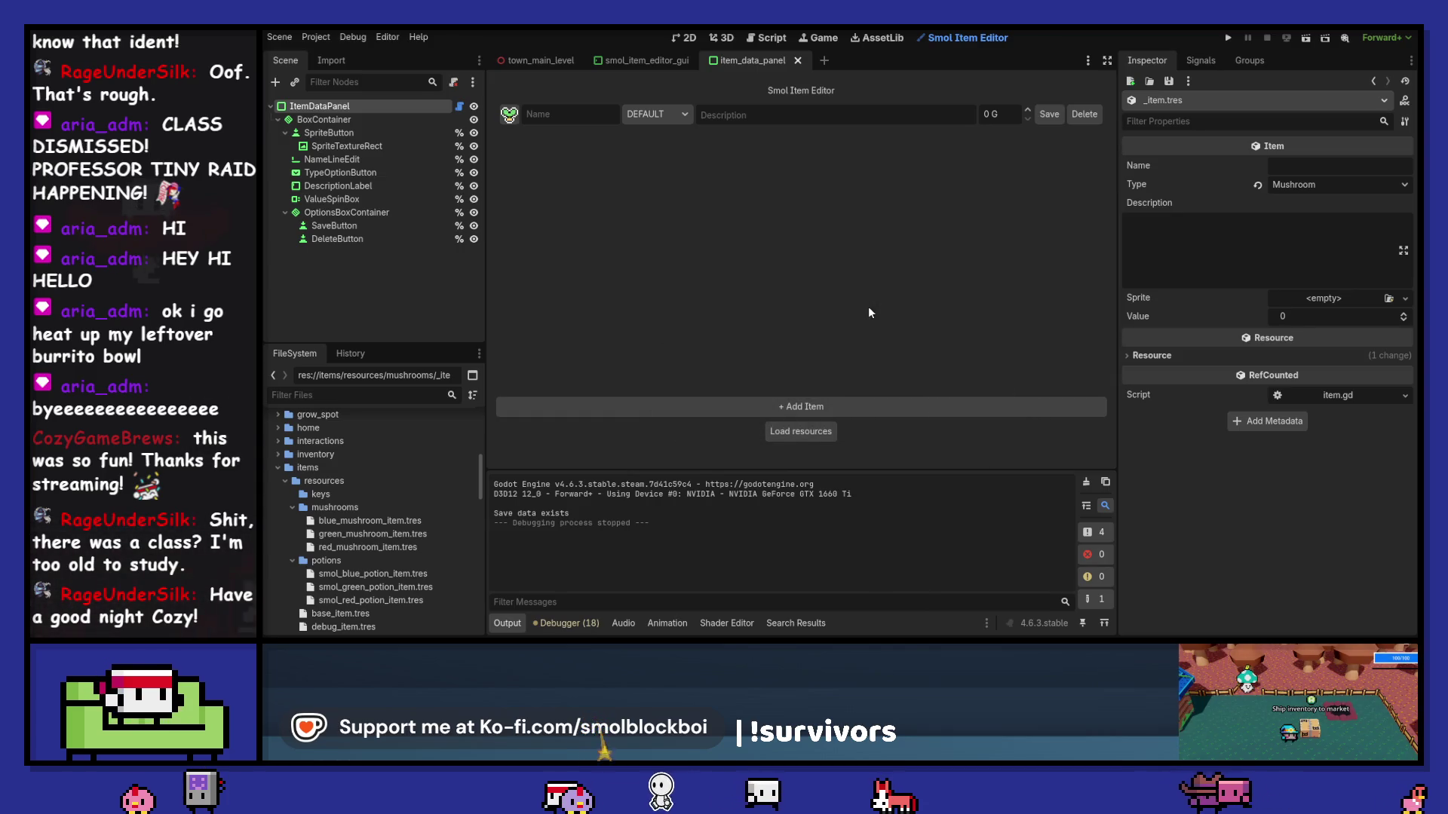
Step: Turn off the Smol Item Editor plugin in Project Settings
left_click(316, 37)
left_click(347, 59)
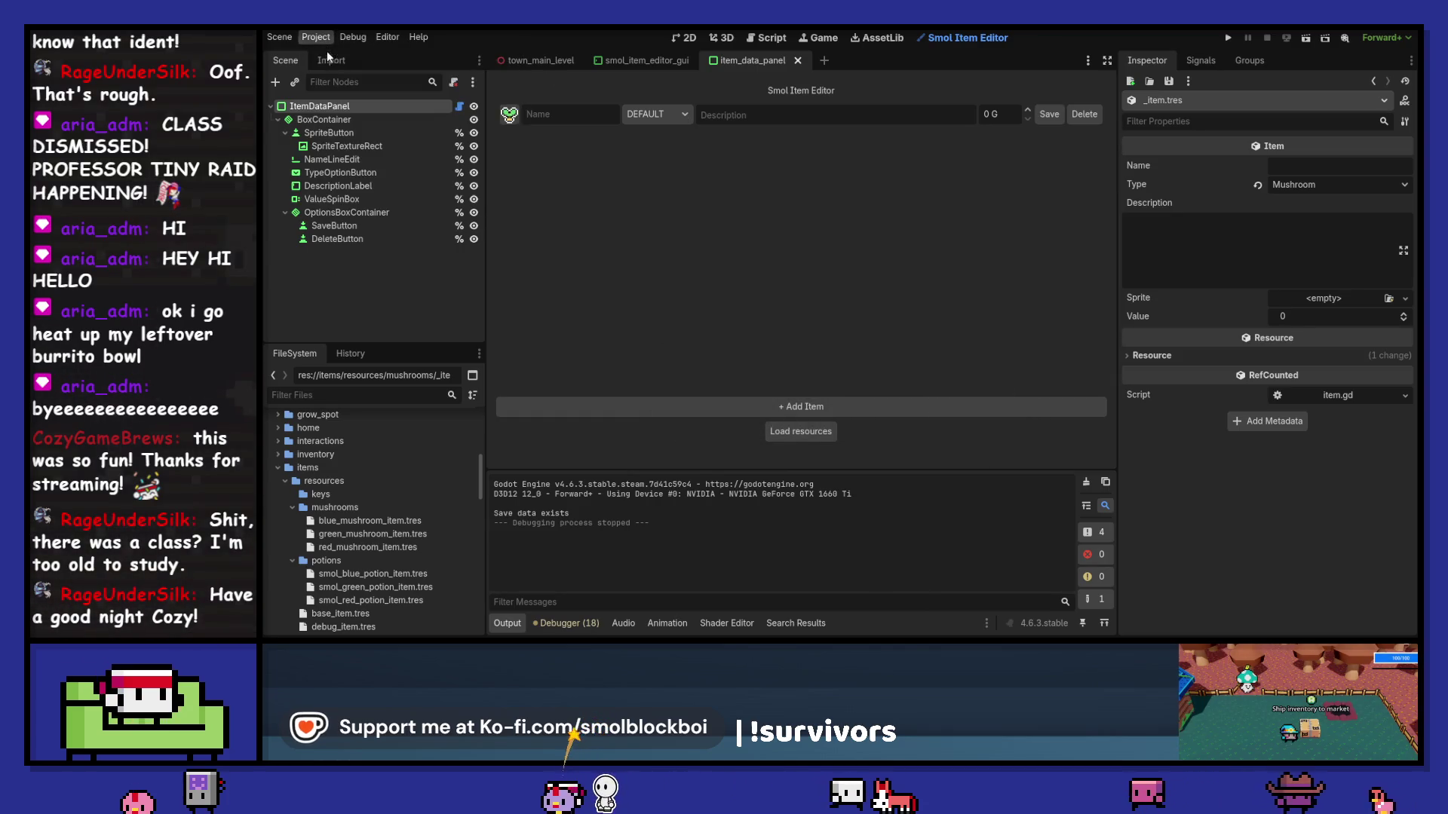
left_click(517, 210)
left_click(846, 534)
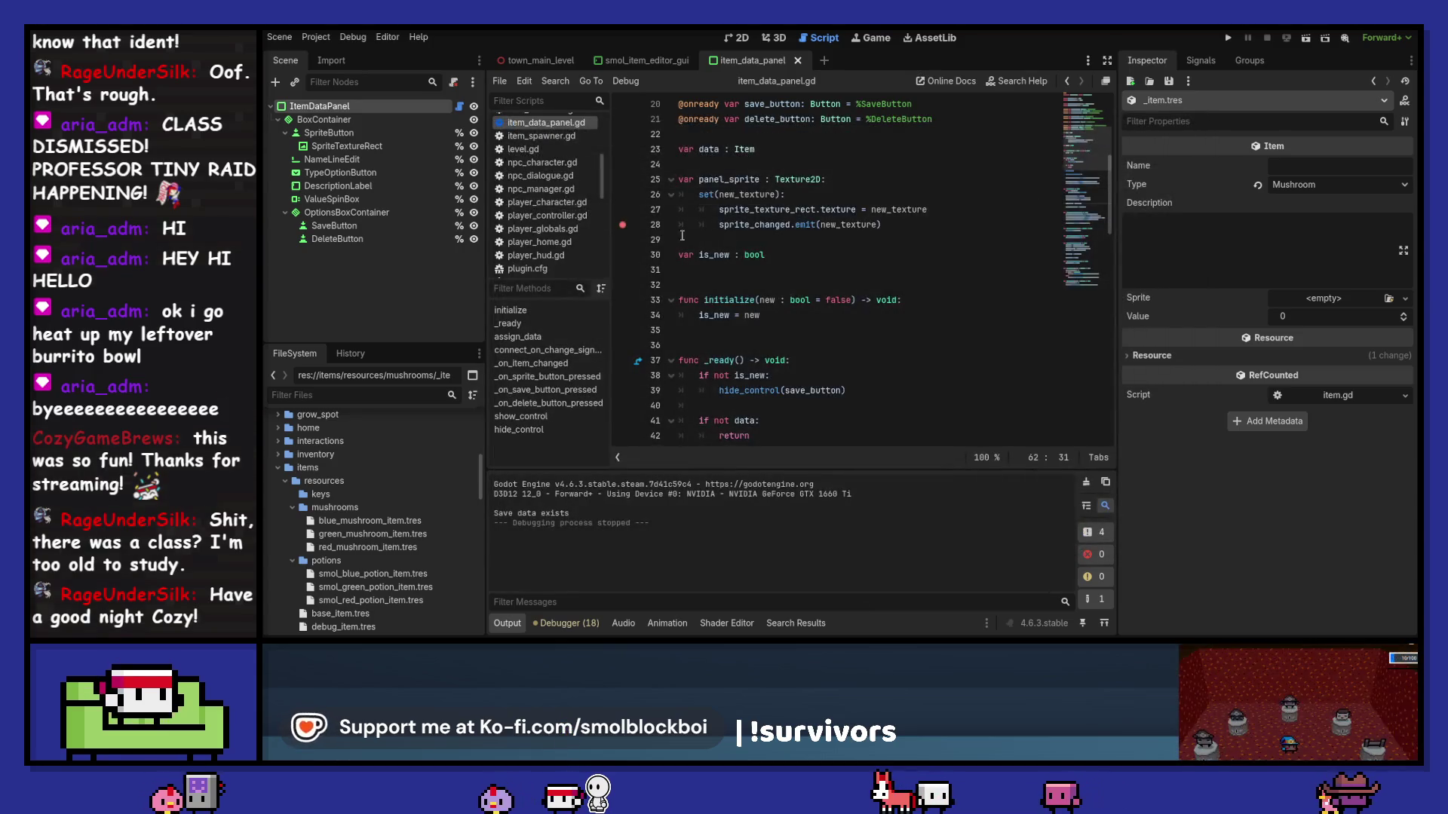
Step: Add print(new_texture) after the sprite_changed emit line in the setter and save
left_click(962, 224)
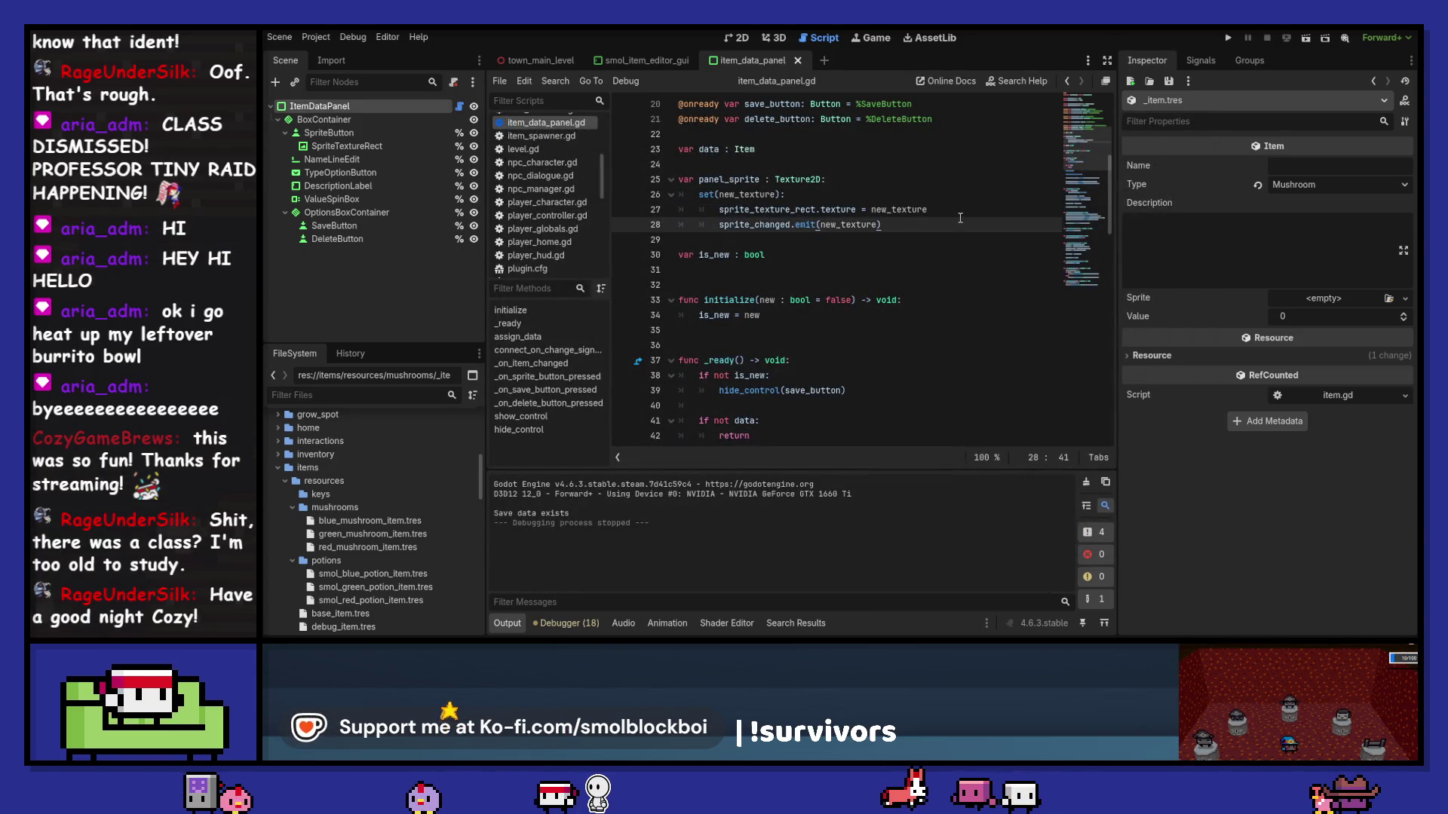
key("Return")
type("(")
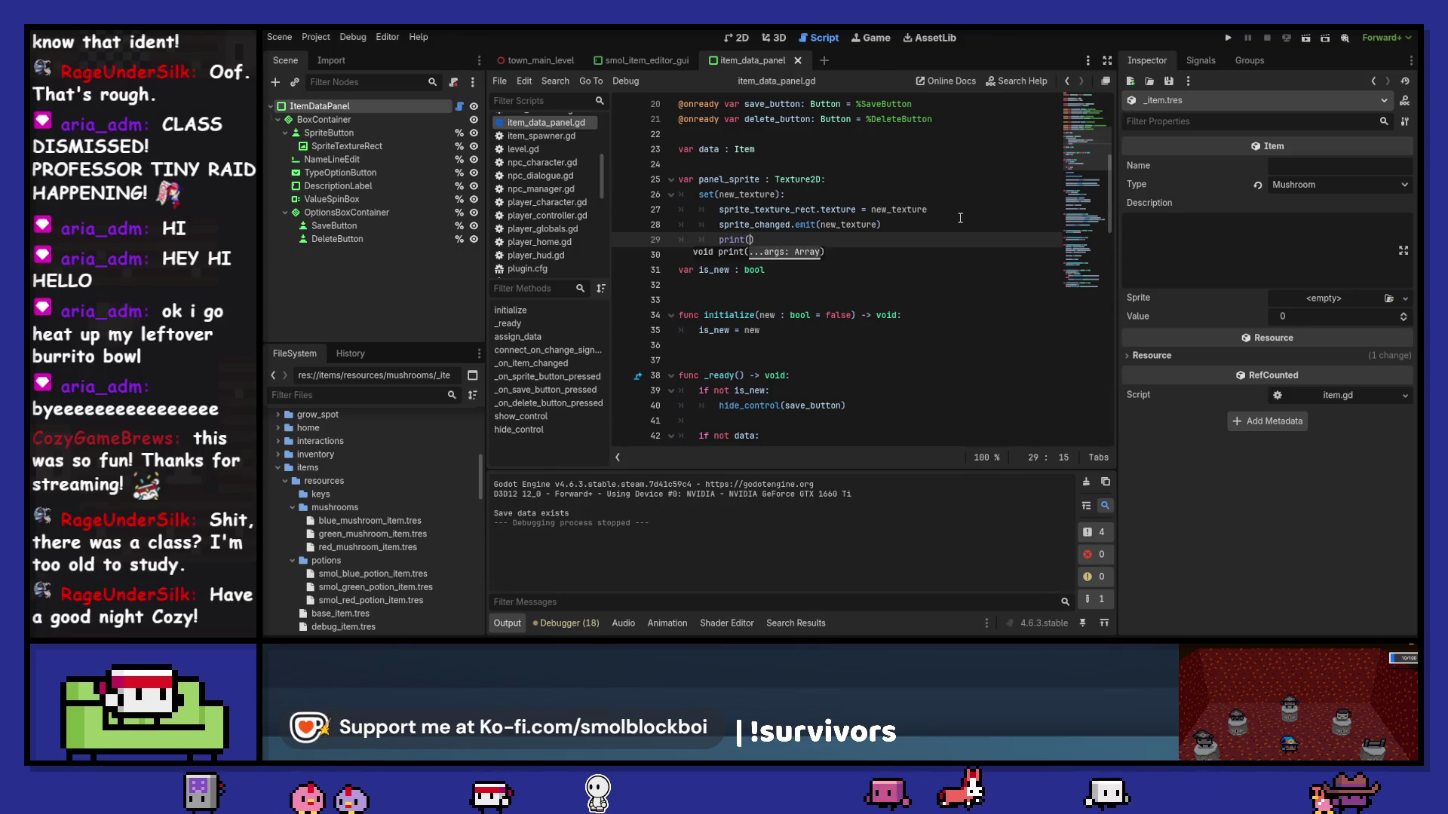
left_click(960, 218)
key("Left")
key("ctrl+d")
key("ctrl+c")
key("Down")
key("Left")
key("ctrl+v")
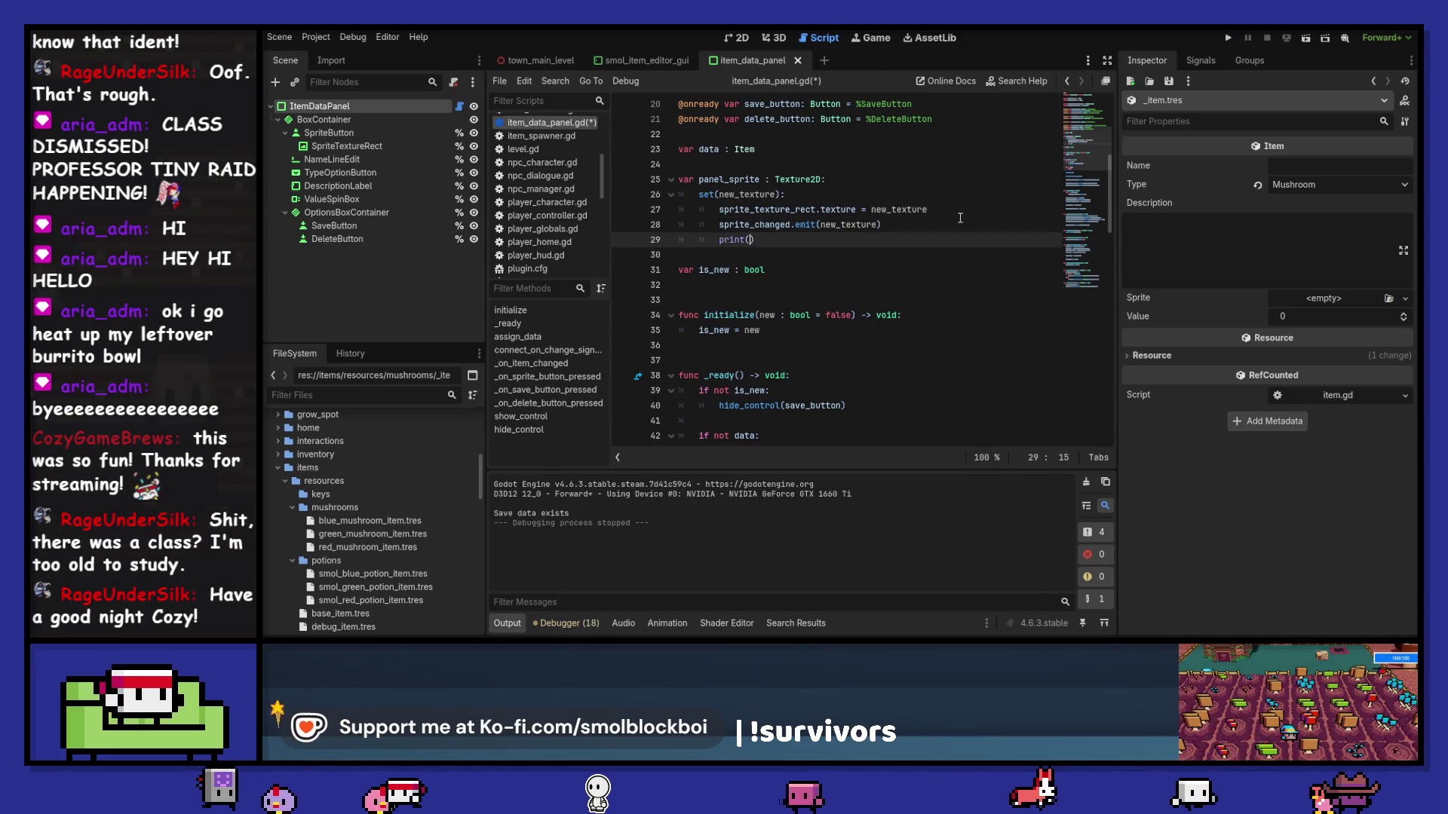
key("ctrl+s")
Step: Re-enable the Smol Item Editor plugin and switch to its editor screen
left_click(316, 37)
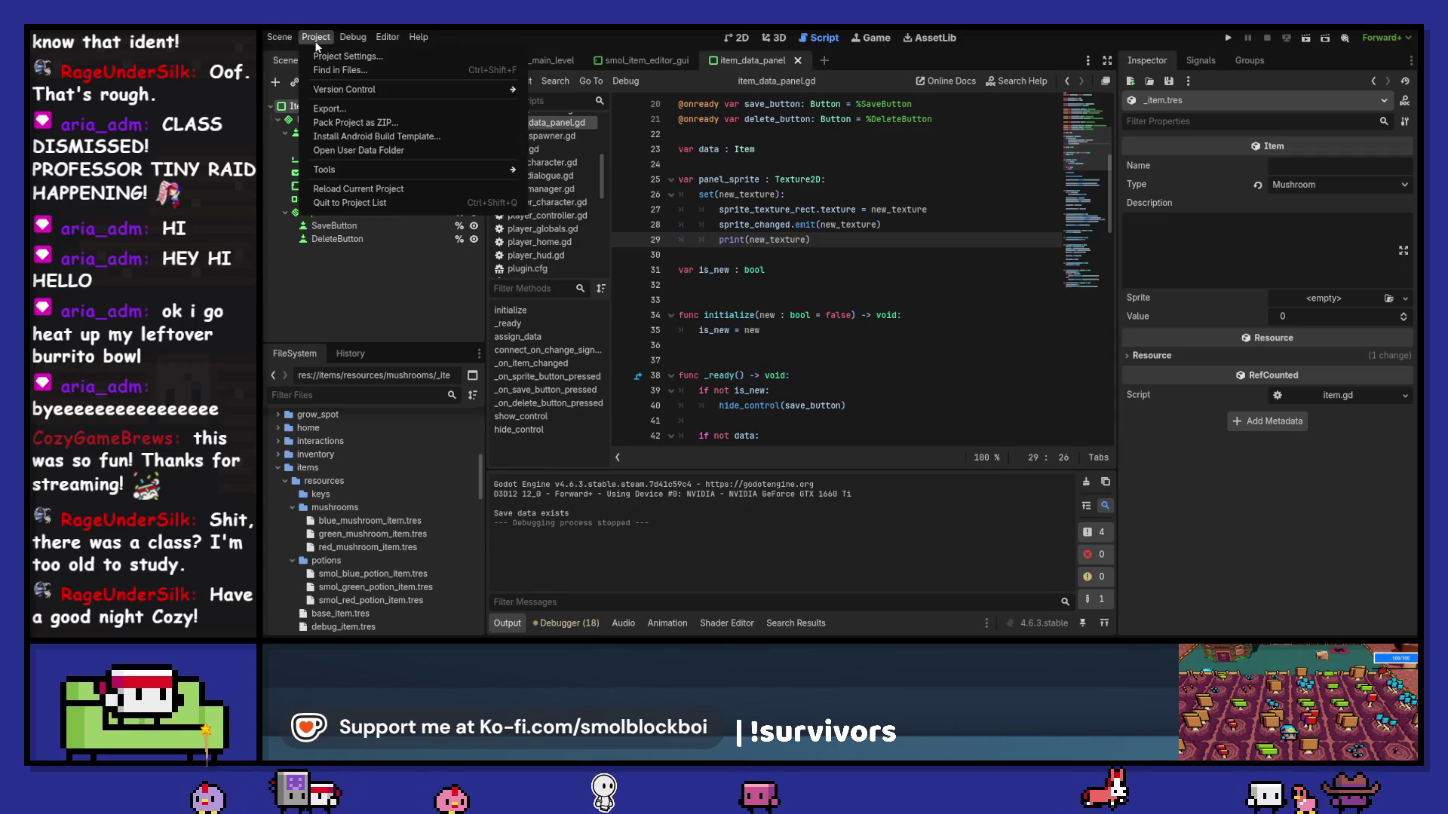
left_click(332, 54)
left_click(1193, 123)
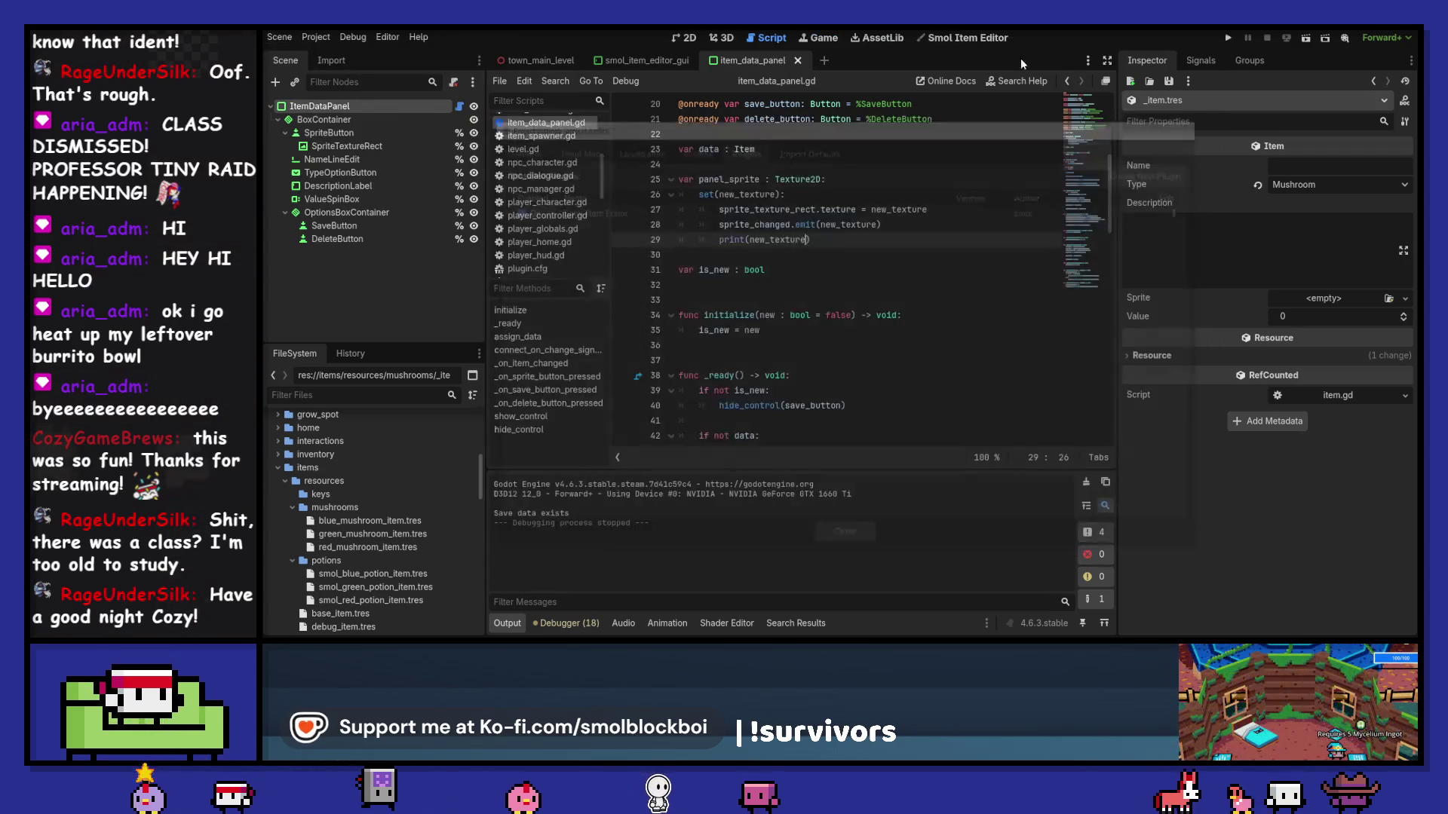
left_click(962, 38)
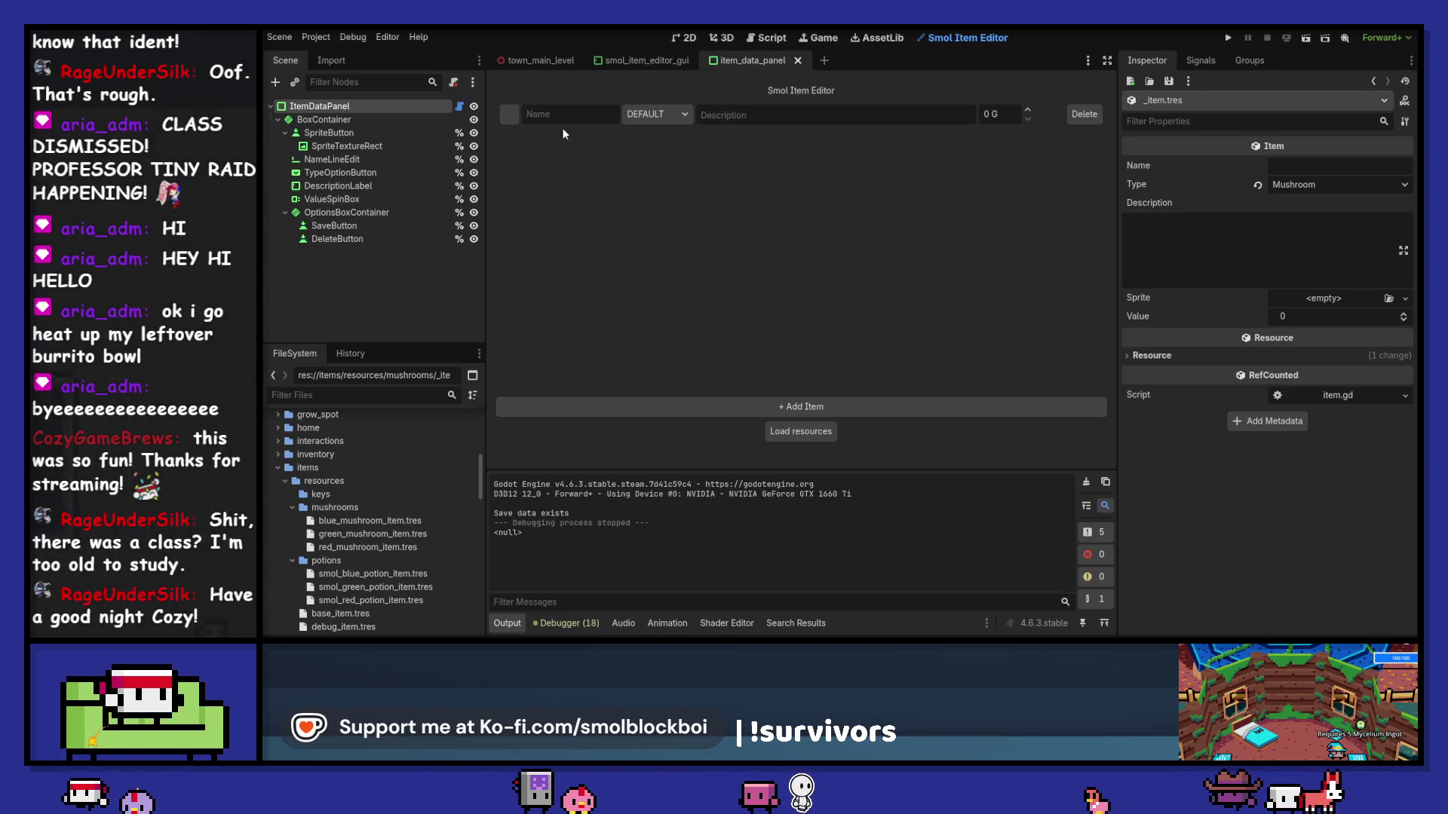
Step: Set the item row's sprite to air_spell_icon from ui/abilities
left_click(516, 110)
scroll(874, 317, "down", 3)
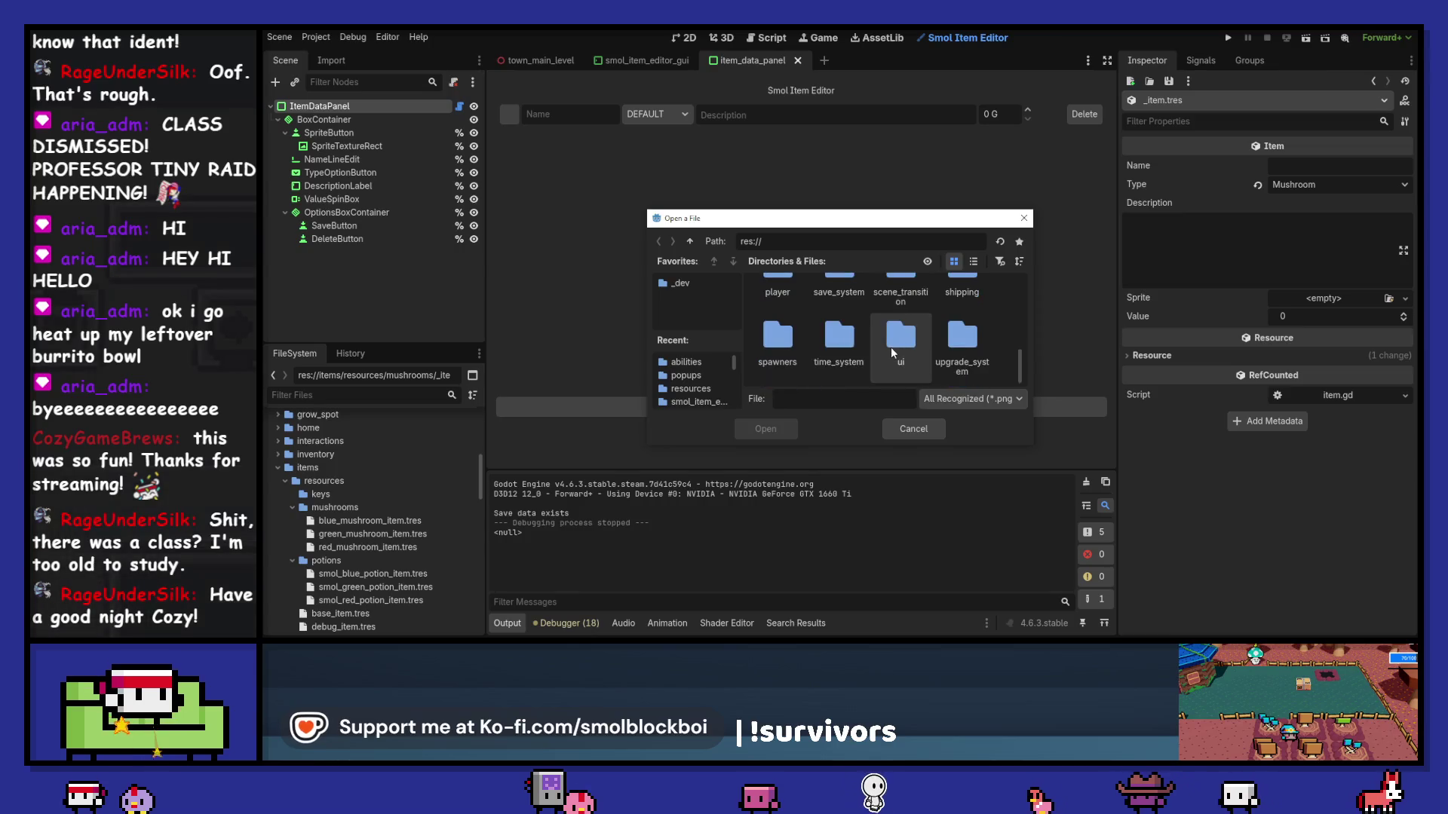
double_click(892, 351)
double_click(798, 306)
double_click(830, 305)
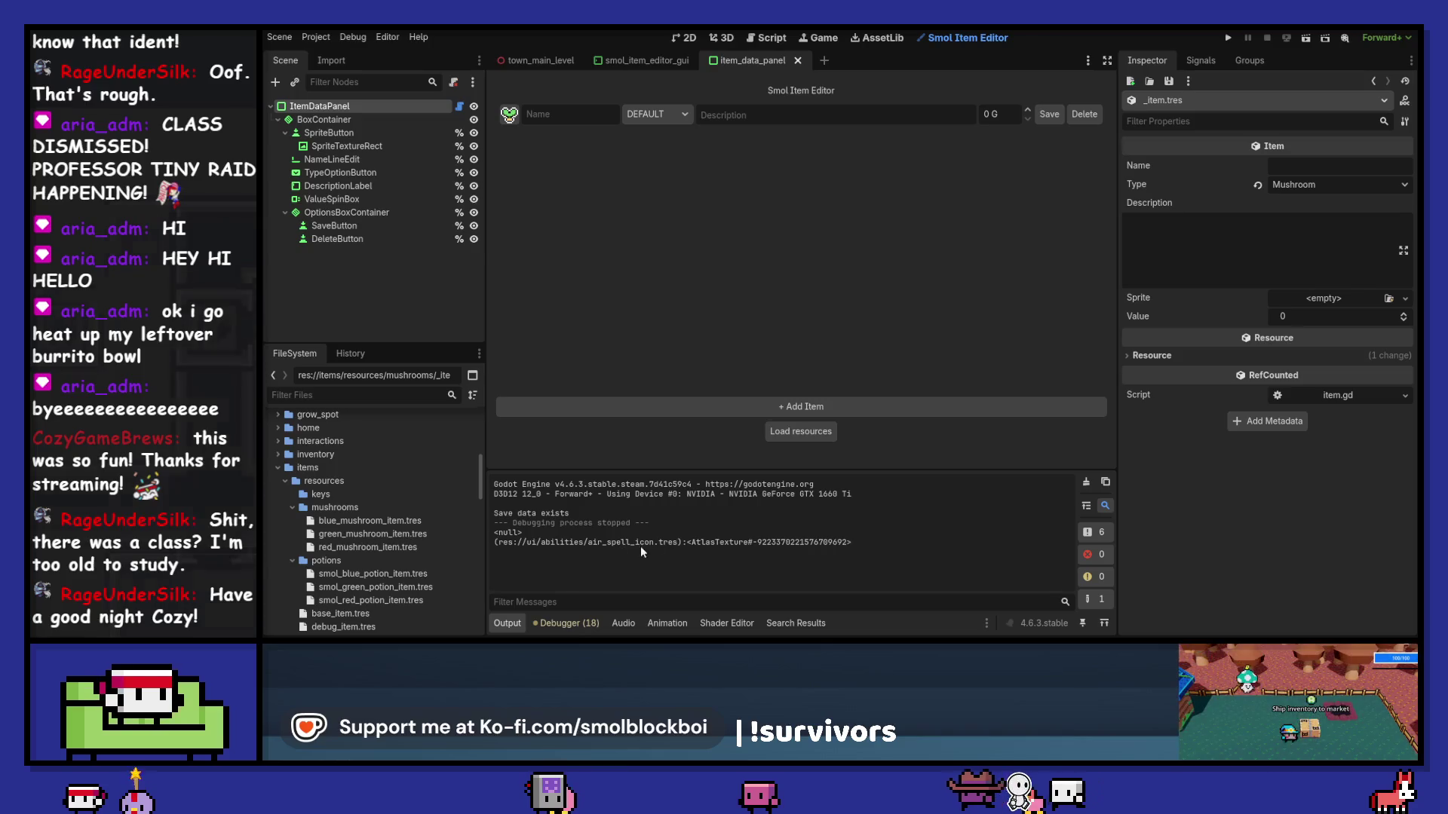
Step: Load the saved item resources and review the printed textures in the output
left_click(1056, 120)
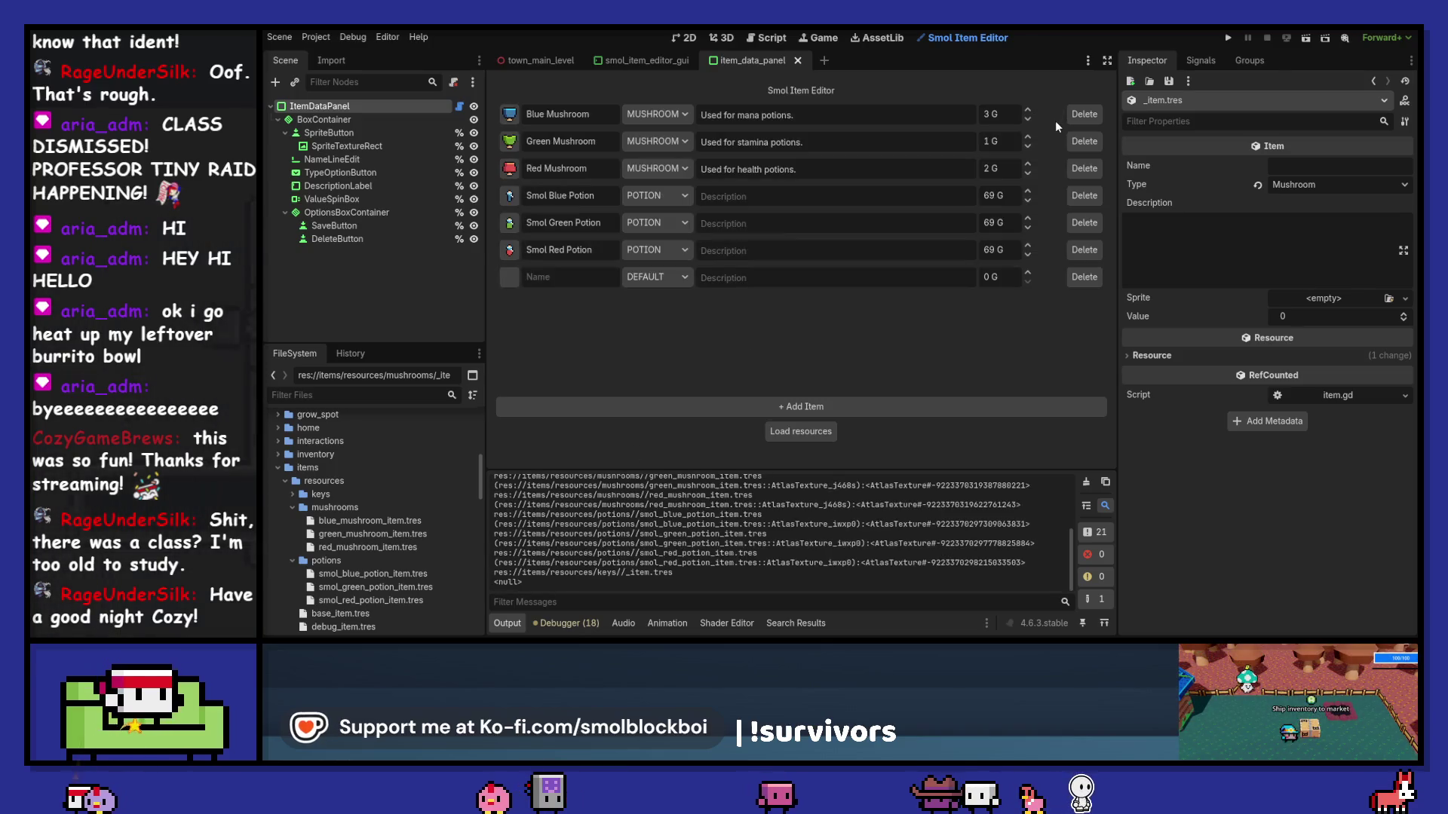
scroll(889, 553, "up", 10)
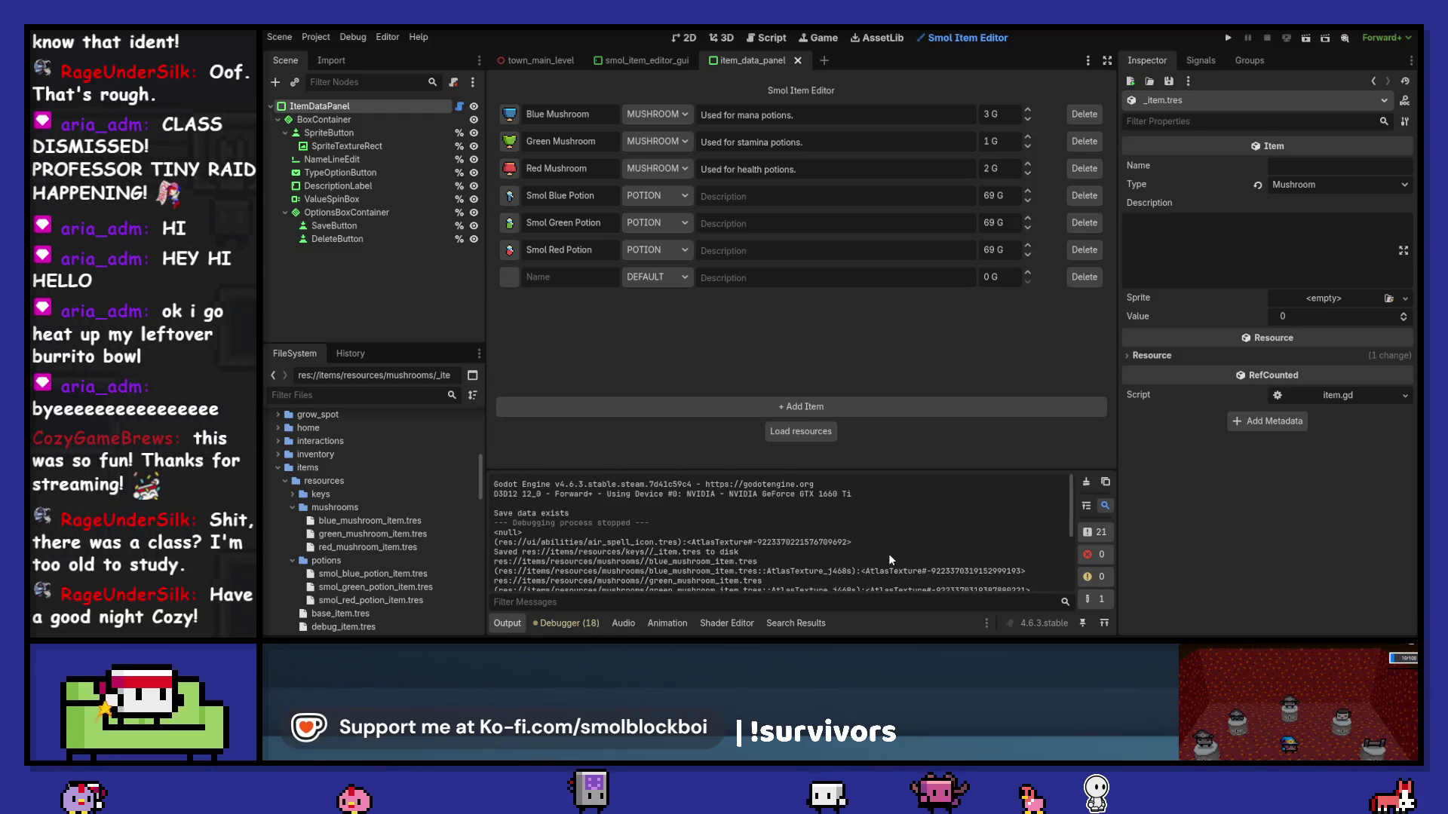
scroll(889, 553, "down", 2)
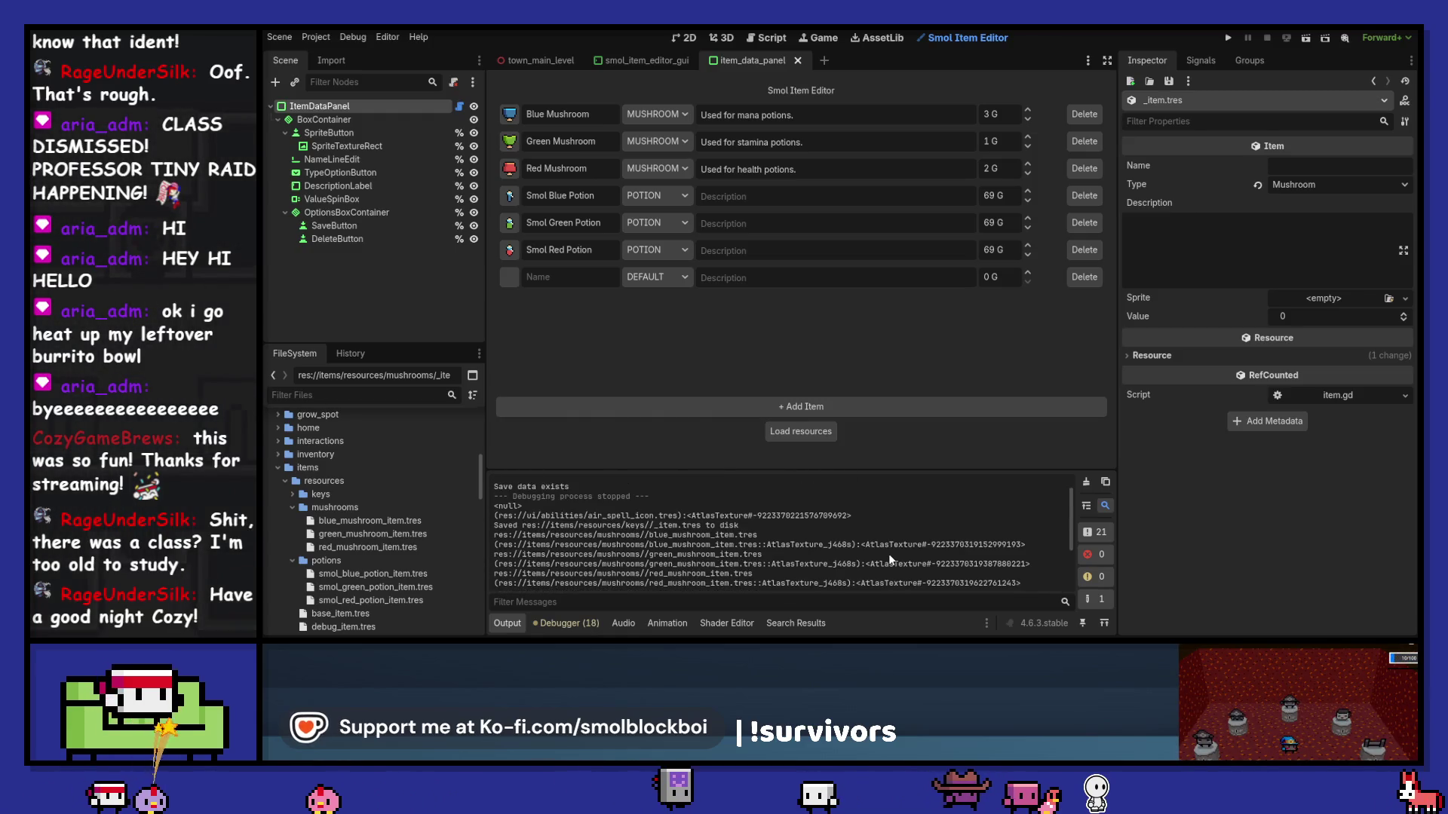
scroll(889, 554, "down", 2)
scroll(889, 554, "down", 2)
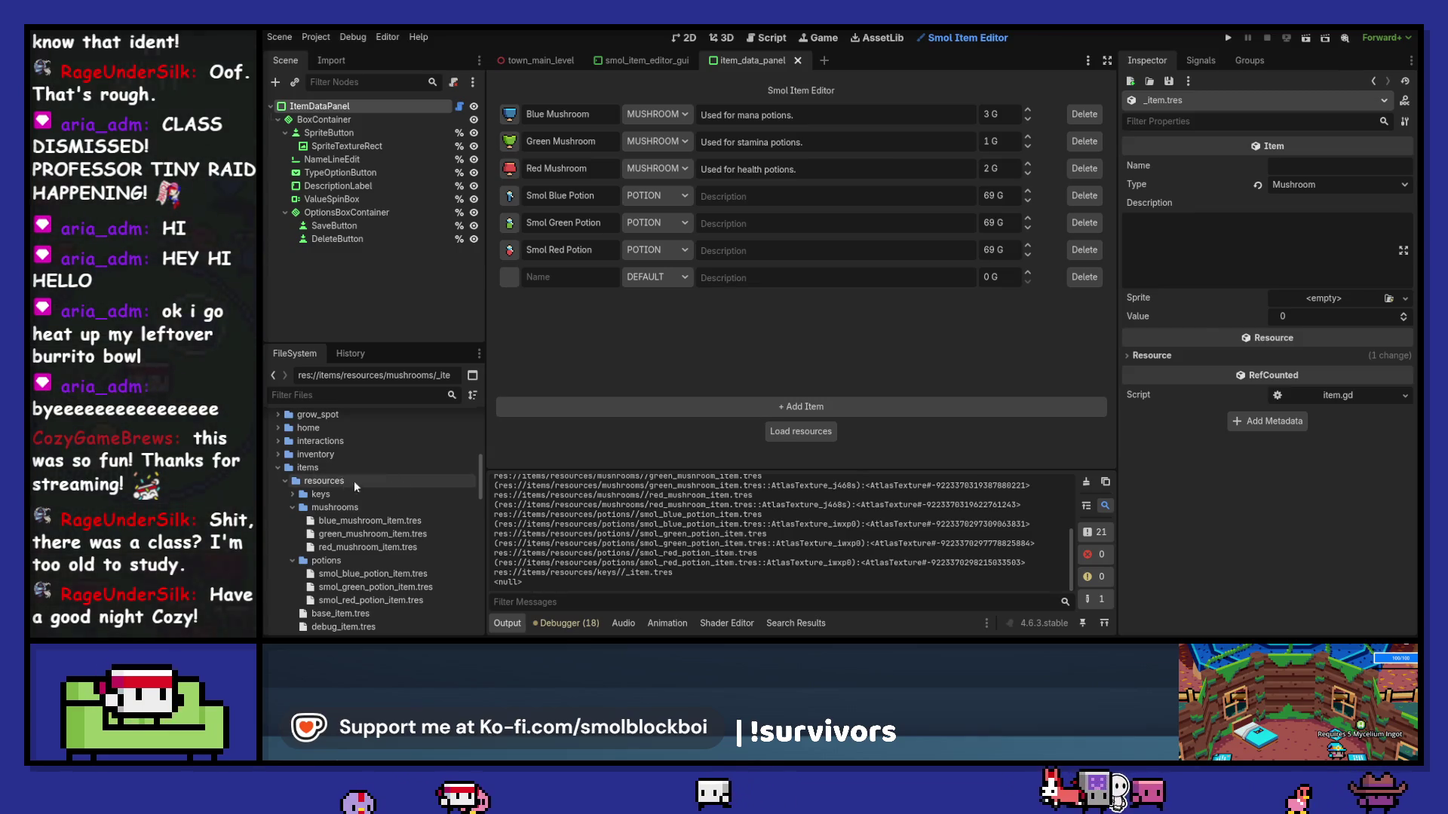
Step: Disable the Smol Item Editor plugin in Project Settings
left_click(326, 36)
left_click(331, 54)
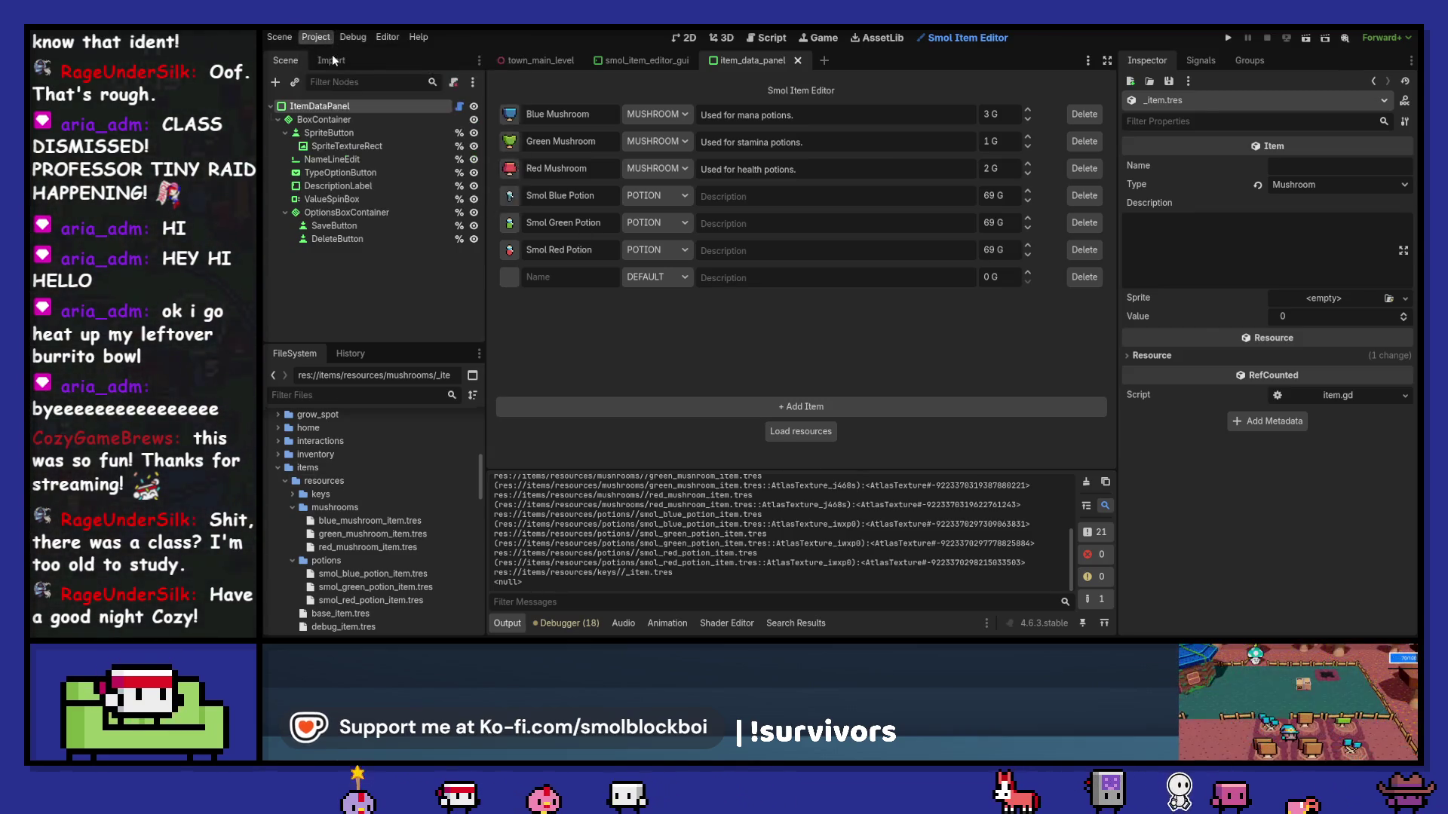
left_click(509, 210)
left_click(839, 536)
Step: Delete the stray _item.tres resource from the keys folder
double_click(302, 498)
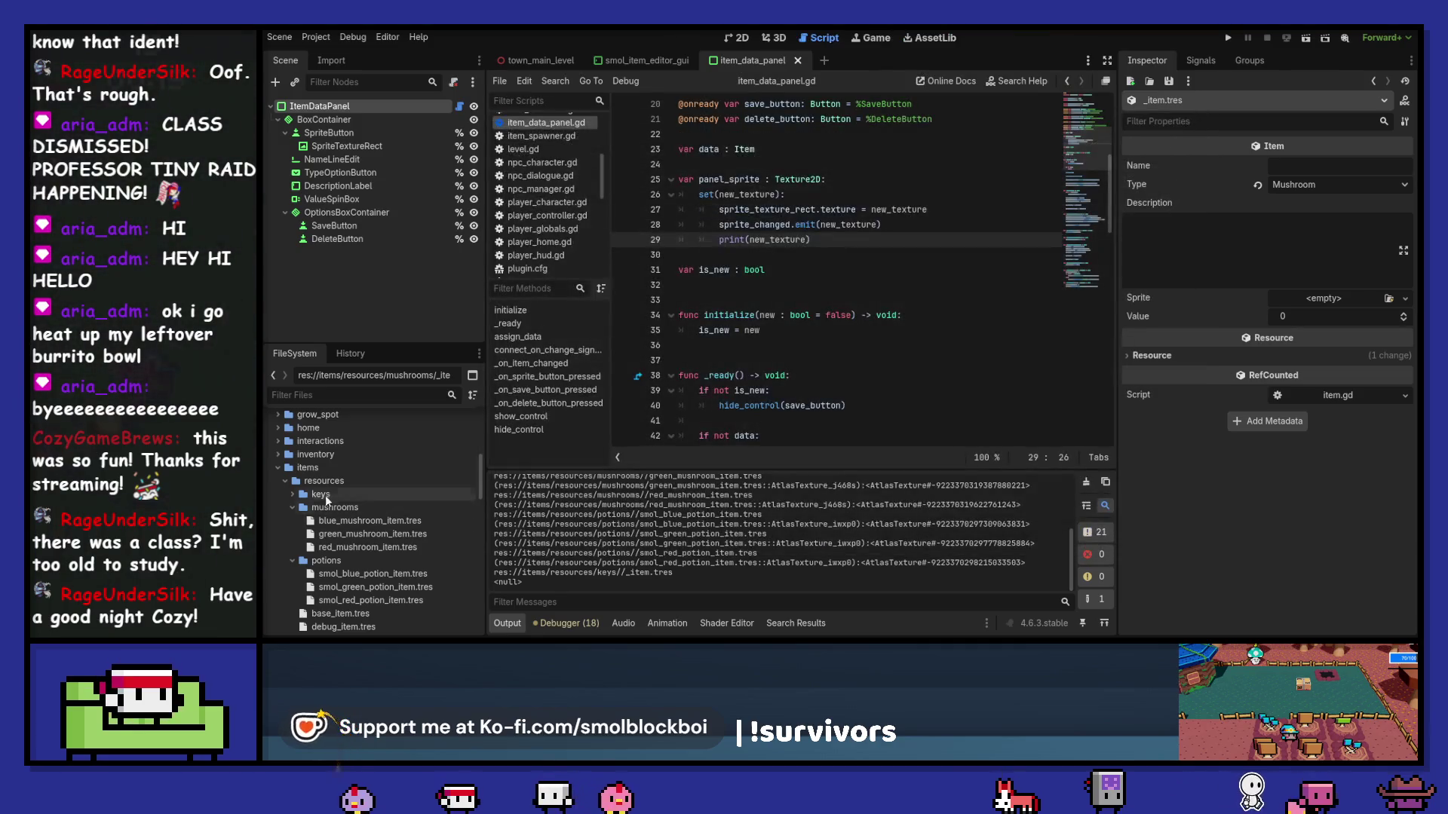
left_click(366, 508)
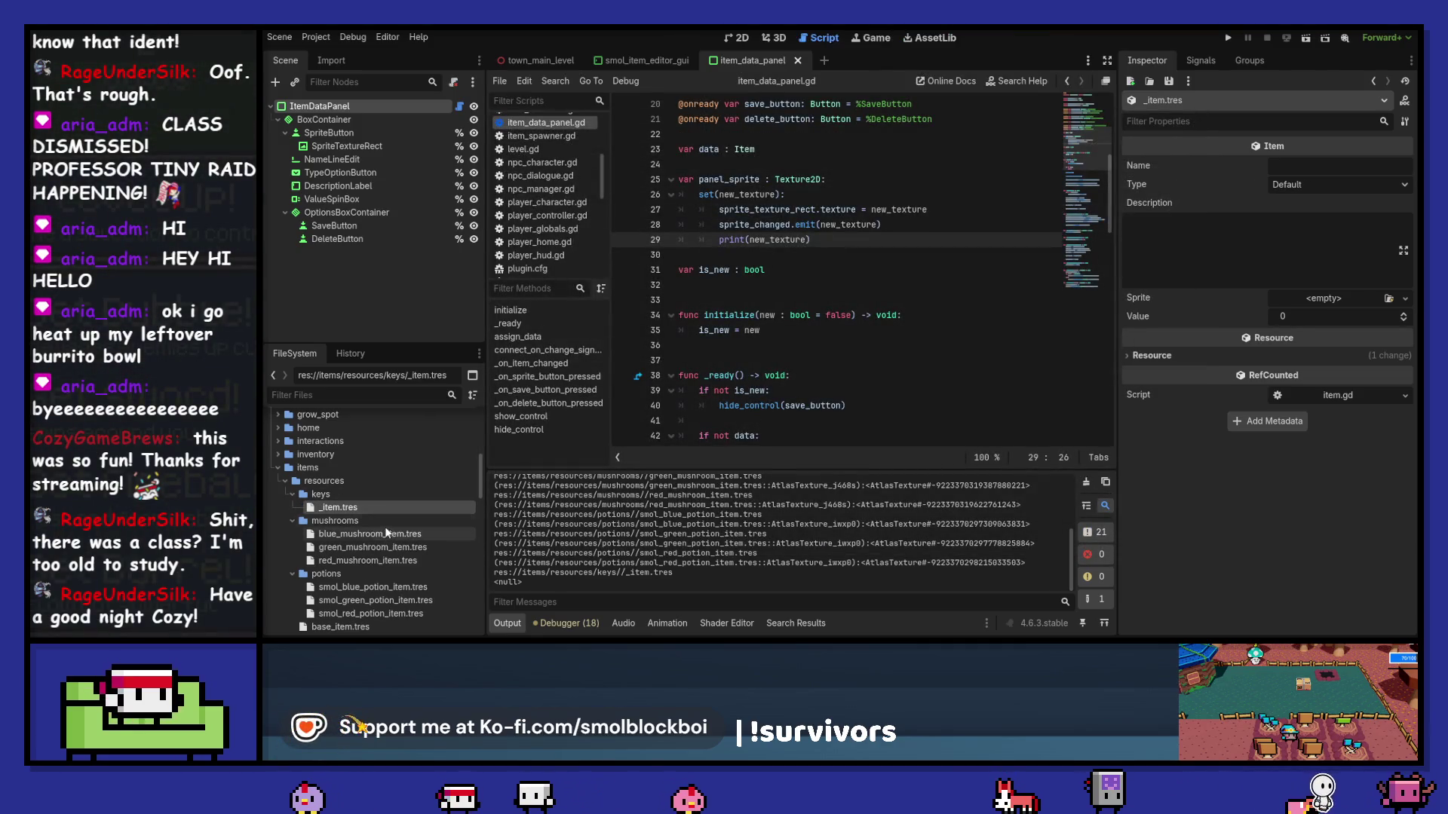
key("Delete")
key("Return")
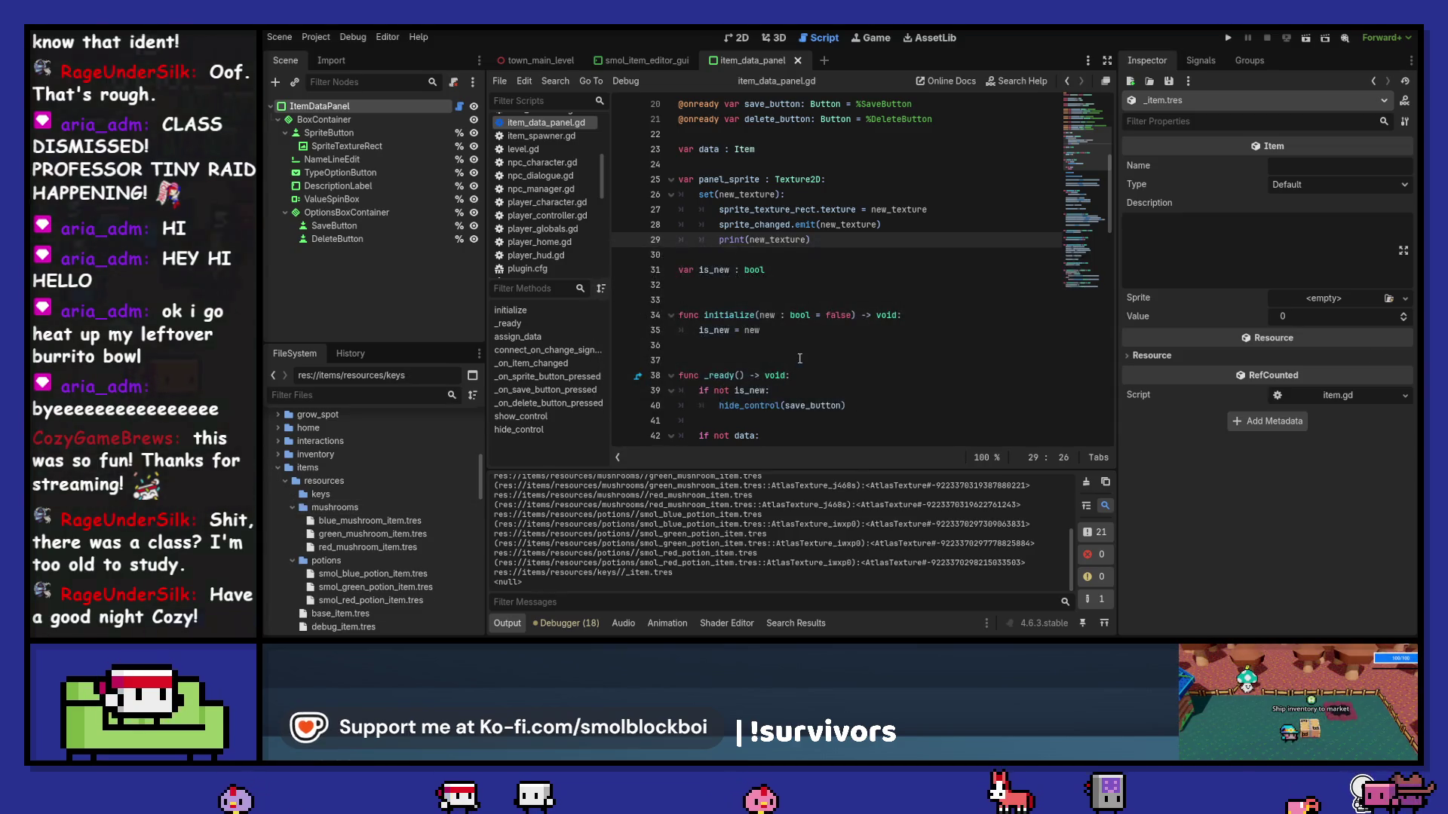
Step: Remove the print(new_texture) line, clear the output, and open smol_item_editor_gui.gd
left_click_drag(901, 241, 923, 230)
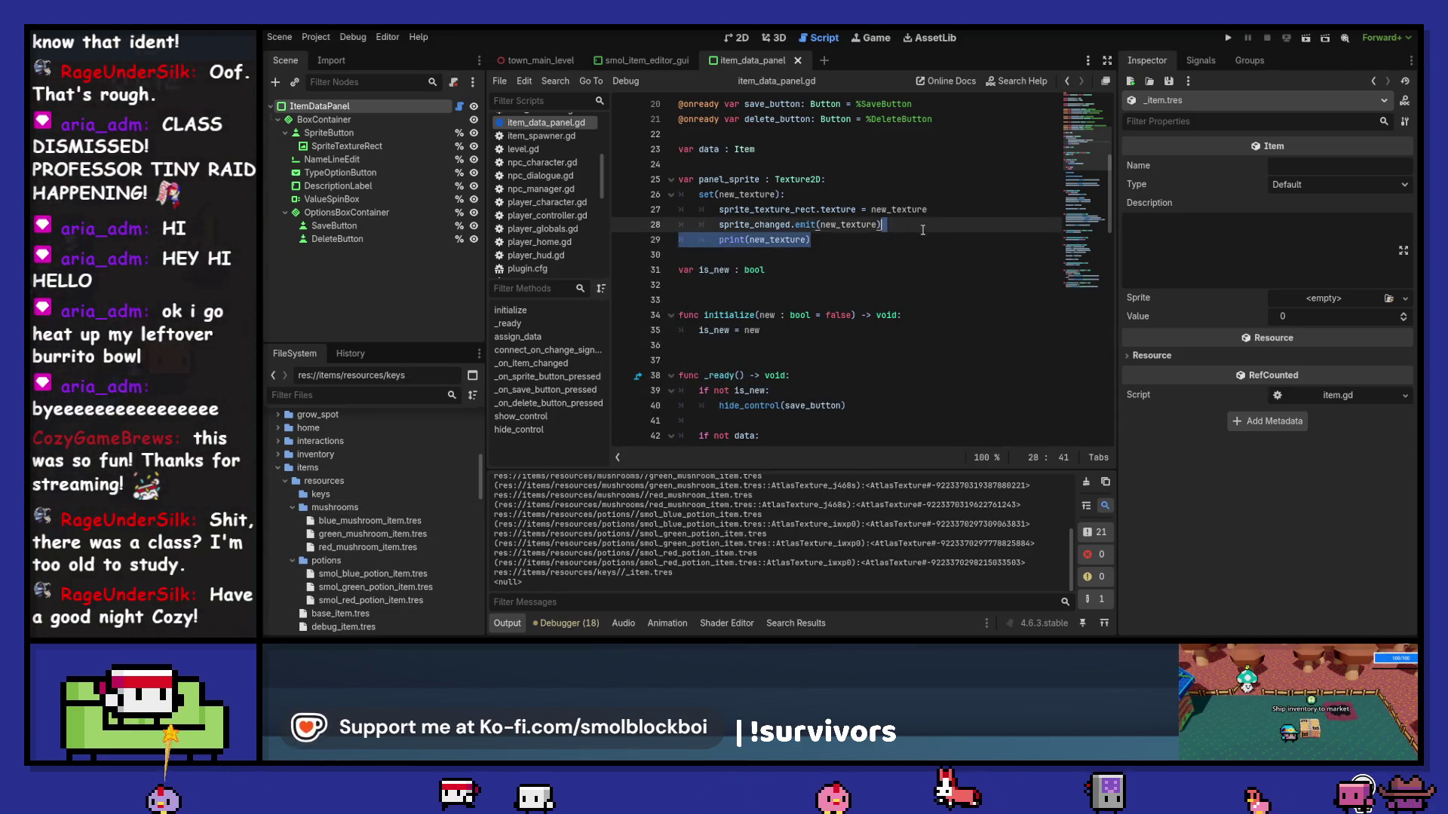
key("BackSpace")
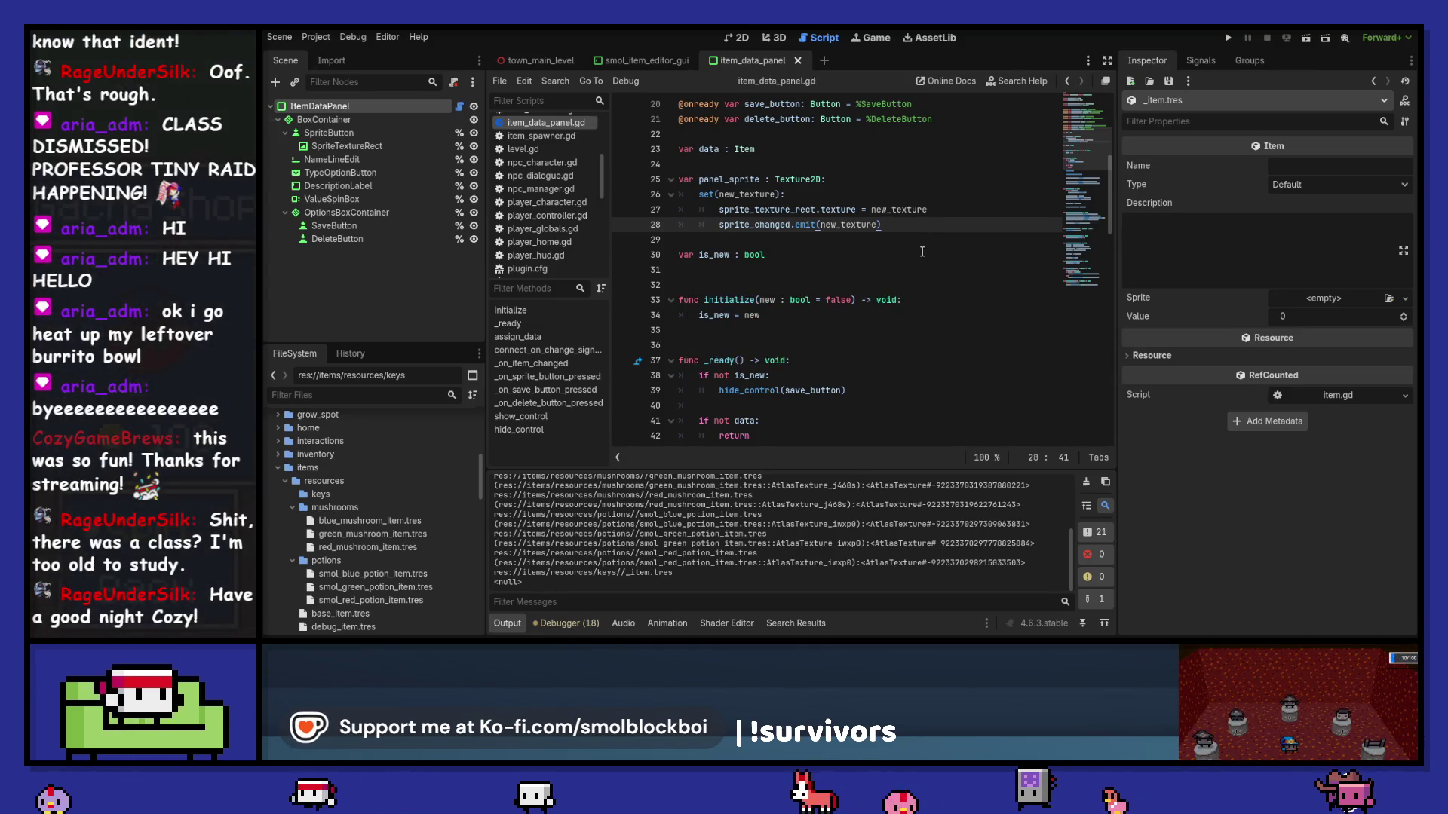
left_click(1087, 483)
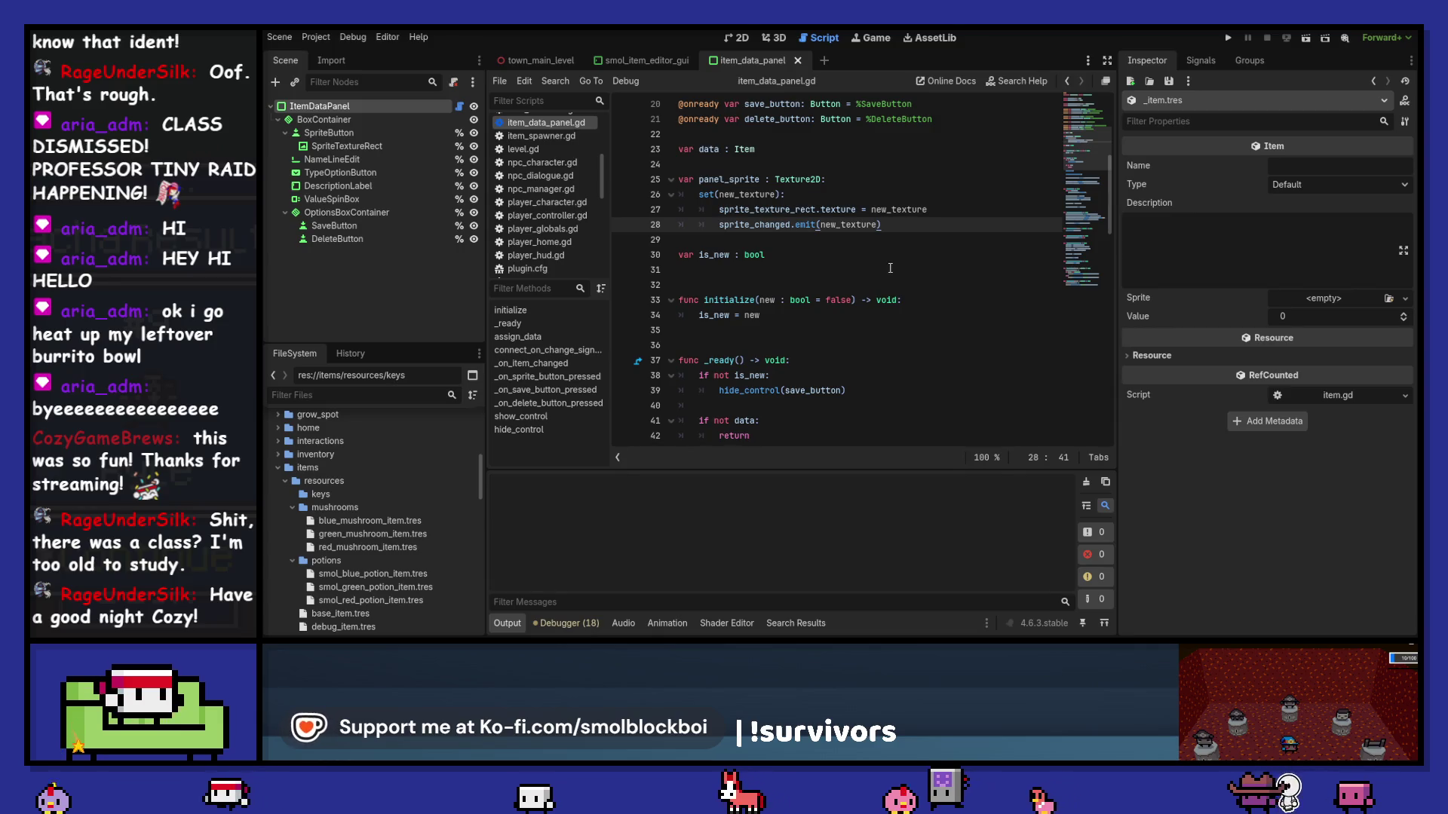
left_click(645, 61)
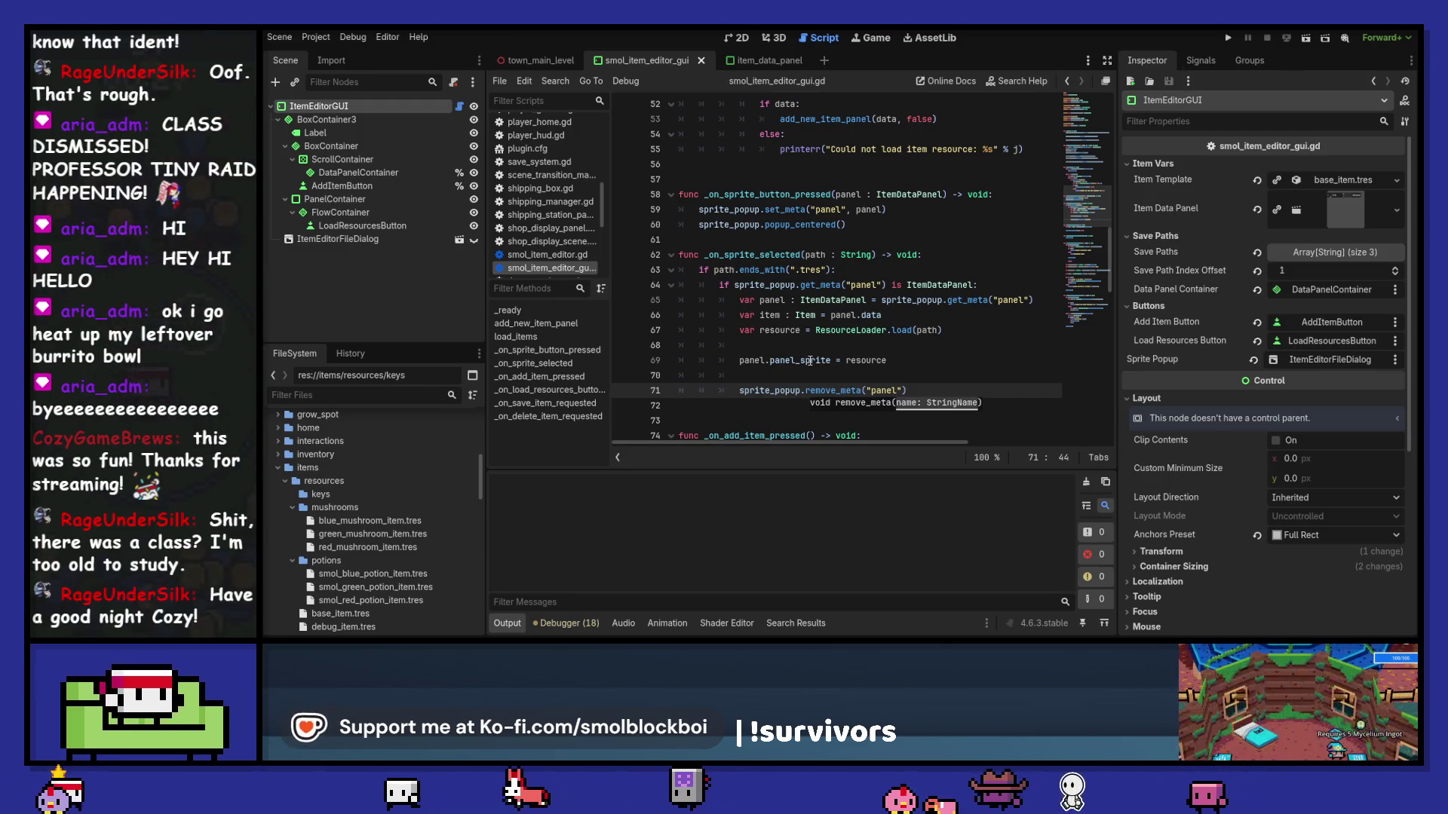
Step: Check panel_sprite's documentation in smol_item_editor_gui.gd, then return to item_data_panel.gd
mouse_move(809, 361)
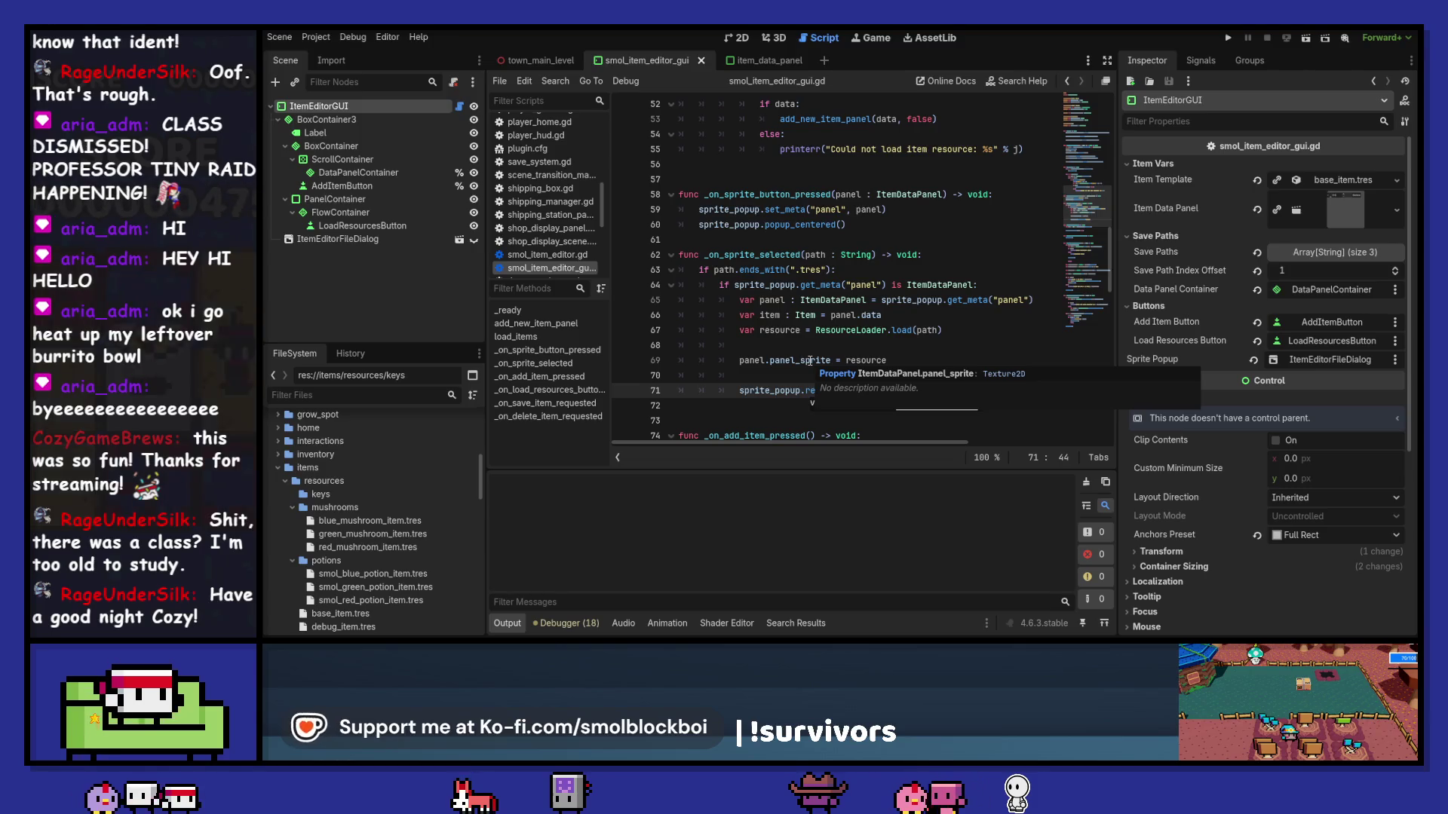
left_click(770, 61)
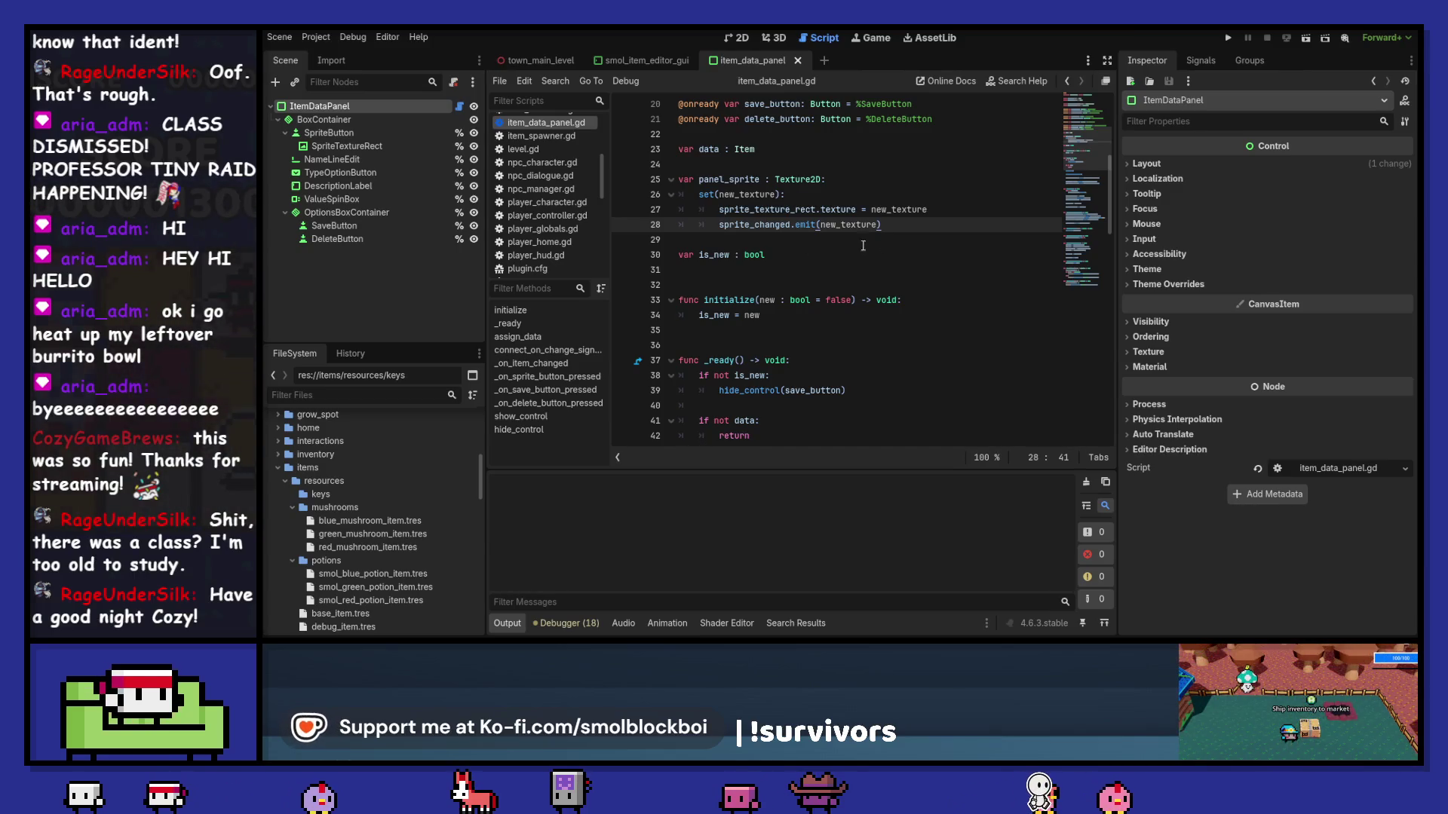
Step: Try a test print line in the panel_sprite setter, then delete it and save
key("Return")
type("p")
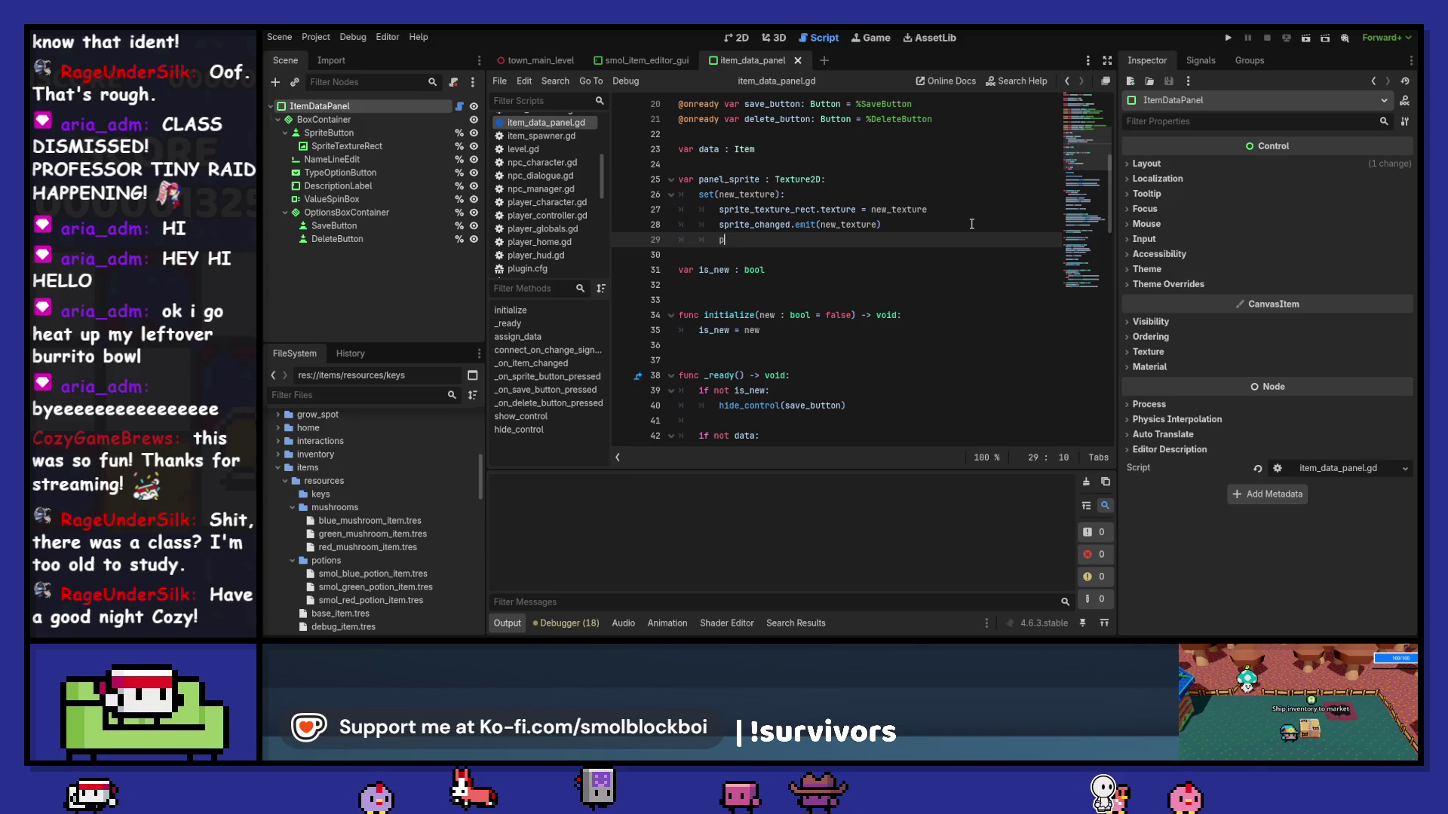
type("rint(\"")
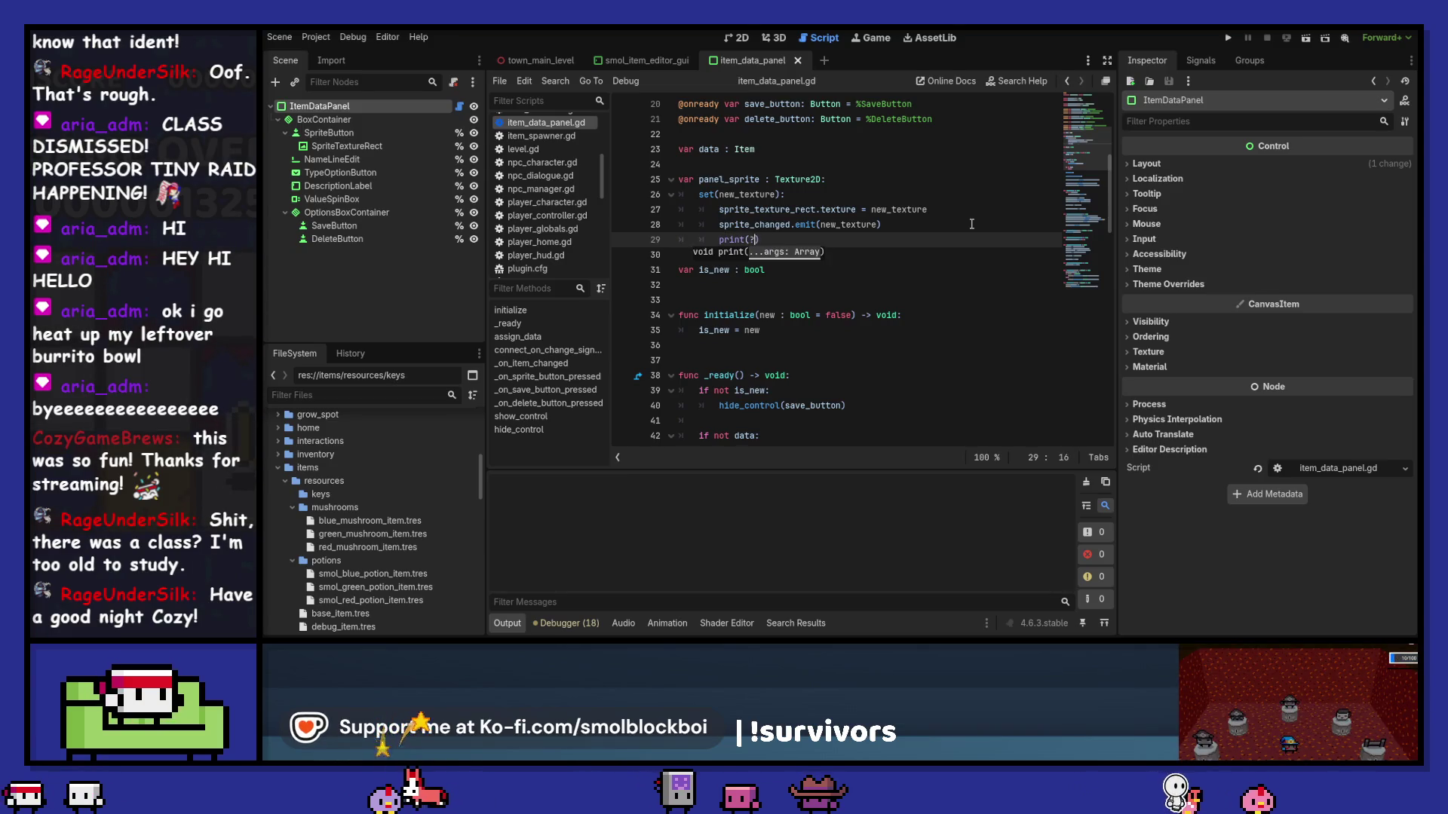
type("test")
key("ctrl+s")
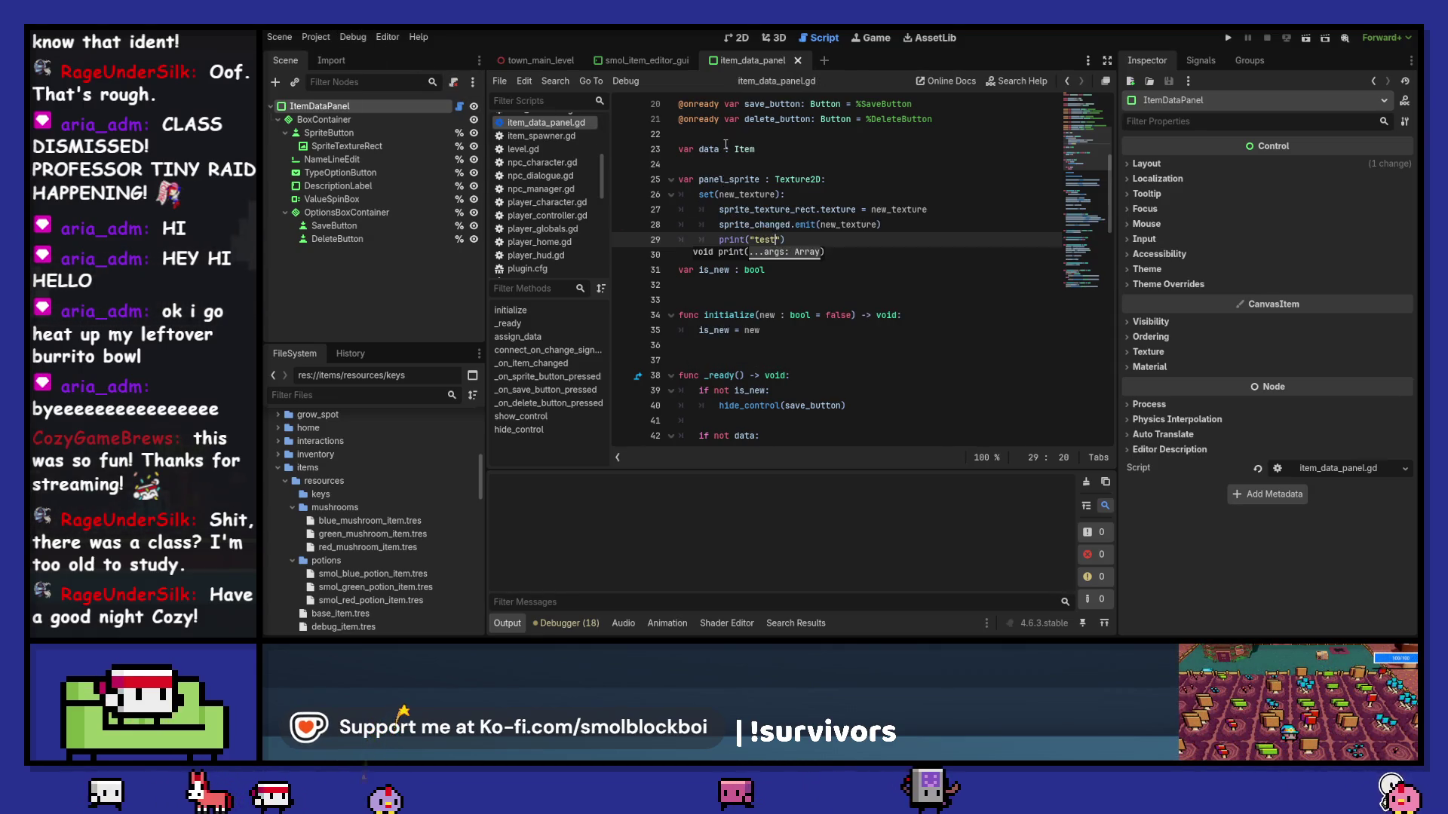
key("shift+Home")
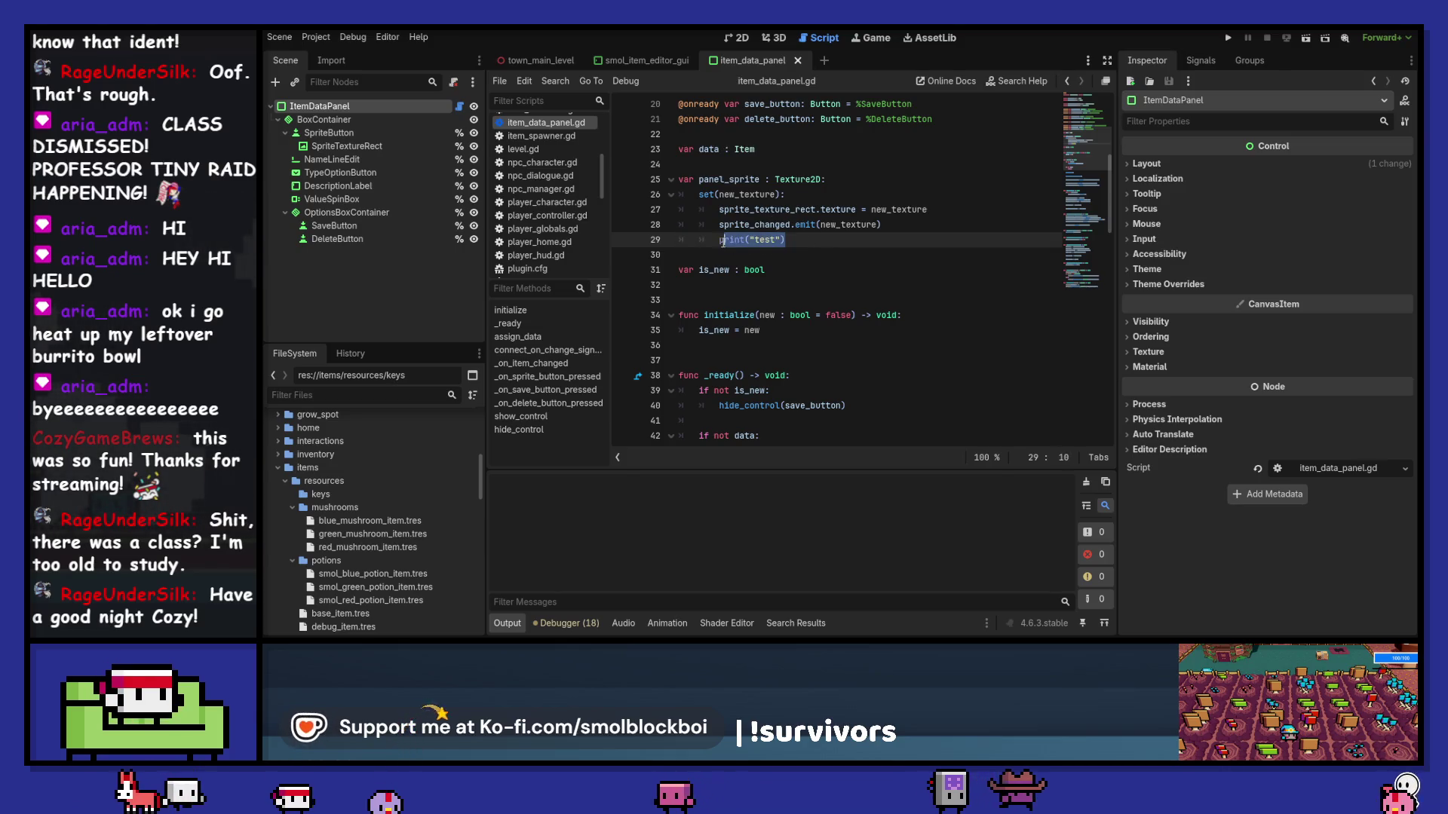
key("BackSpace")
key("BackSpace")
key("BackSpace")
key("BackSpace")
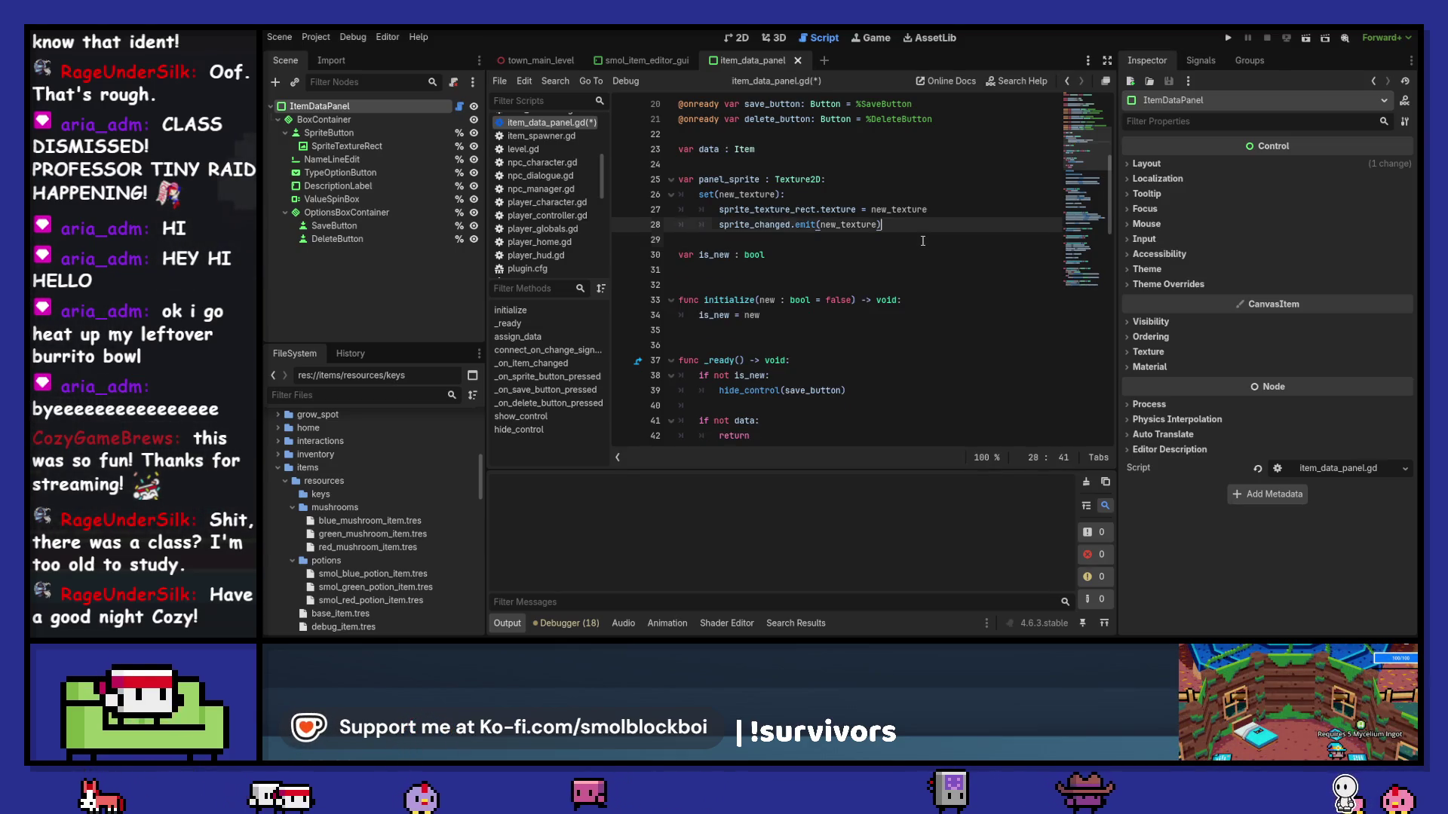
key("ctrl+s")
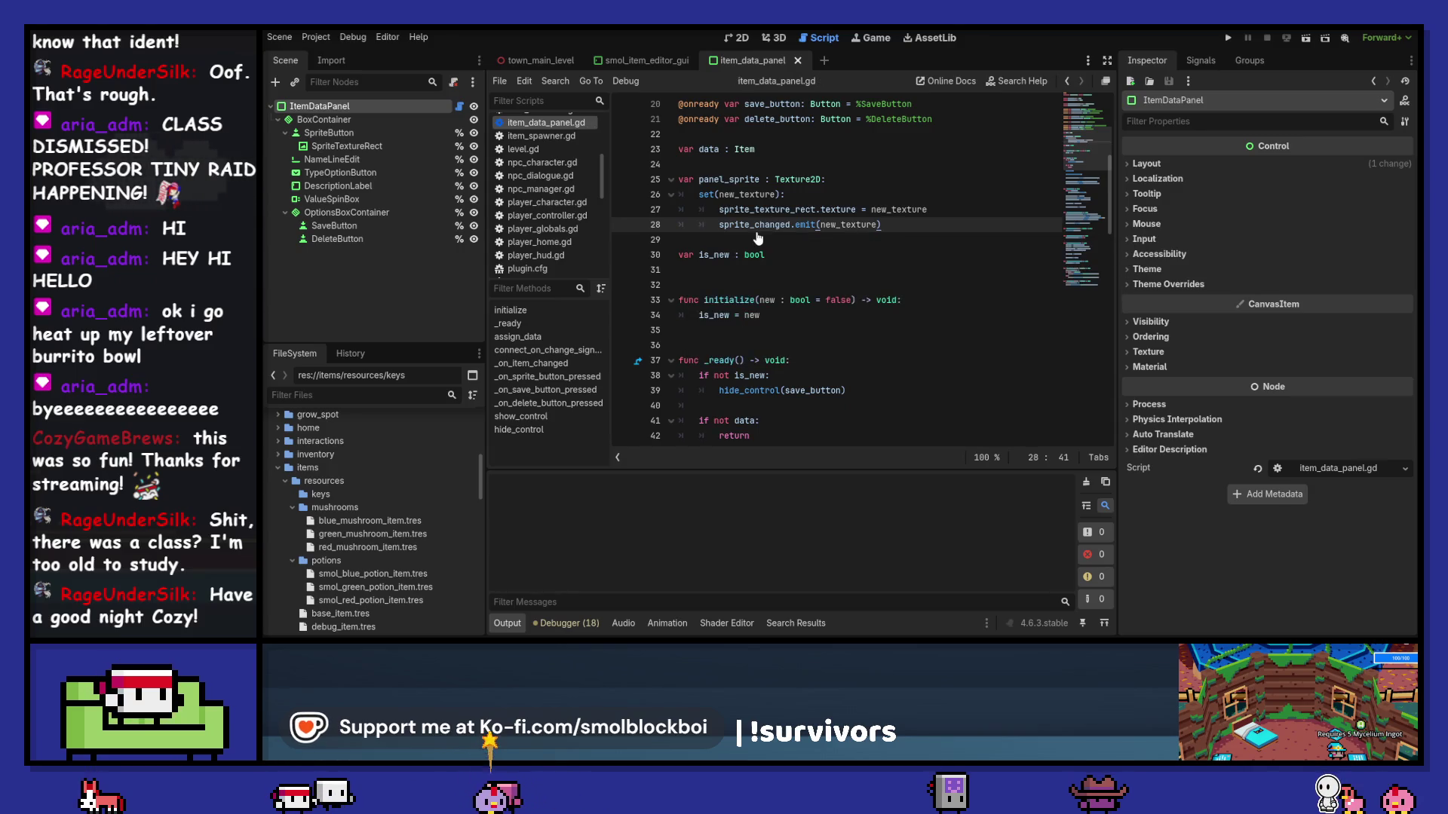
Step: Add print("test") on line 29 of the panel_sprite setter and save
key("Return")
type("print(\"test\")")
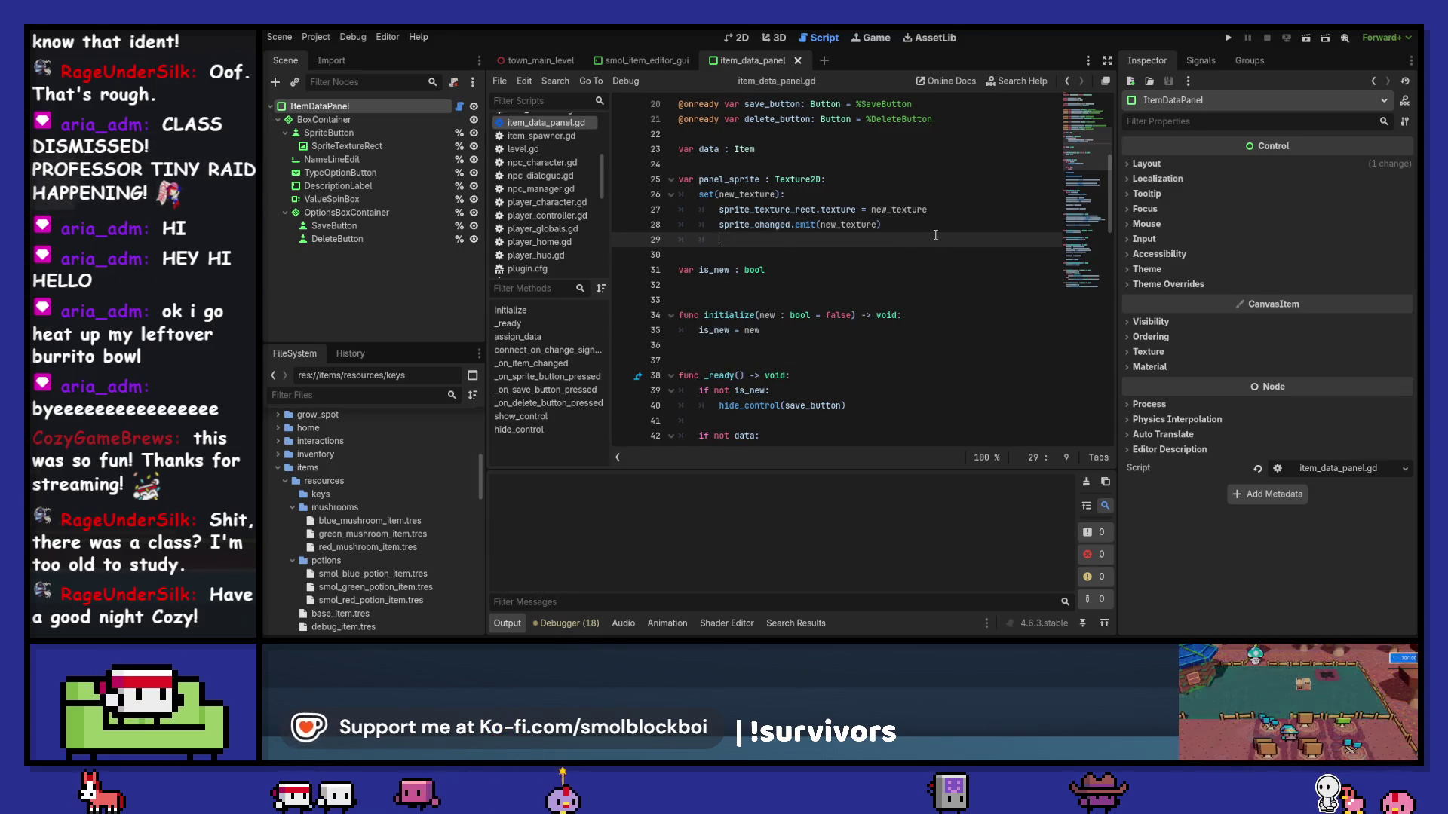
key("ctrl+s")
left_click(316, 38)
left_click(328, 57)
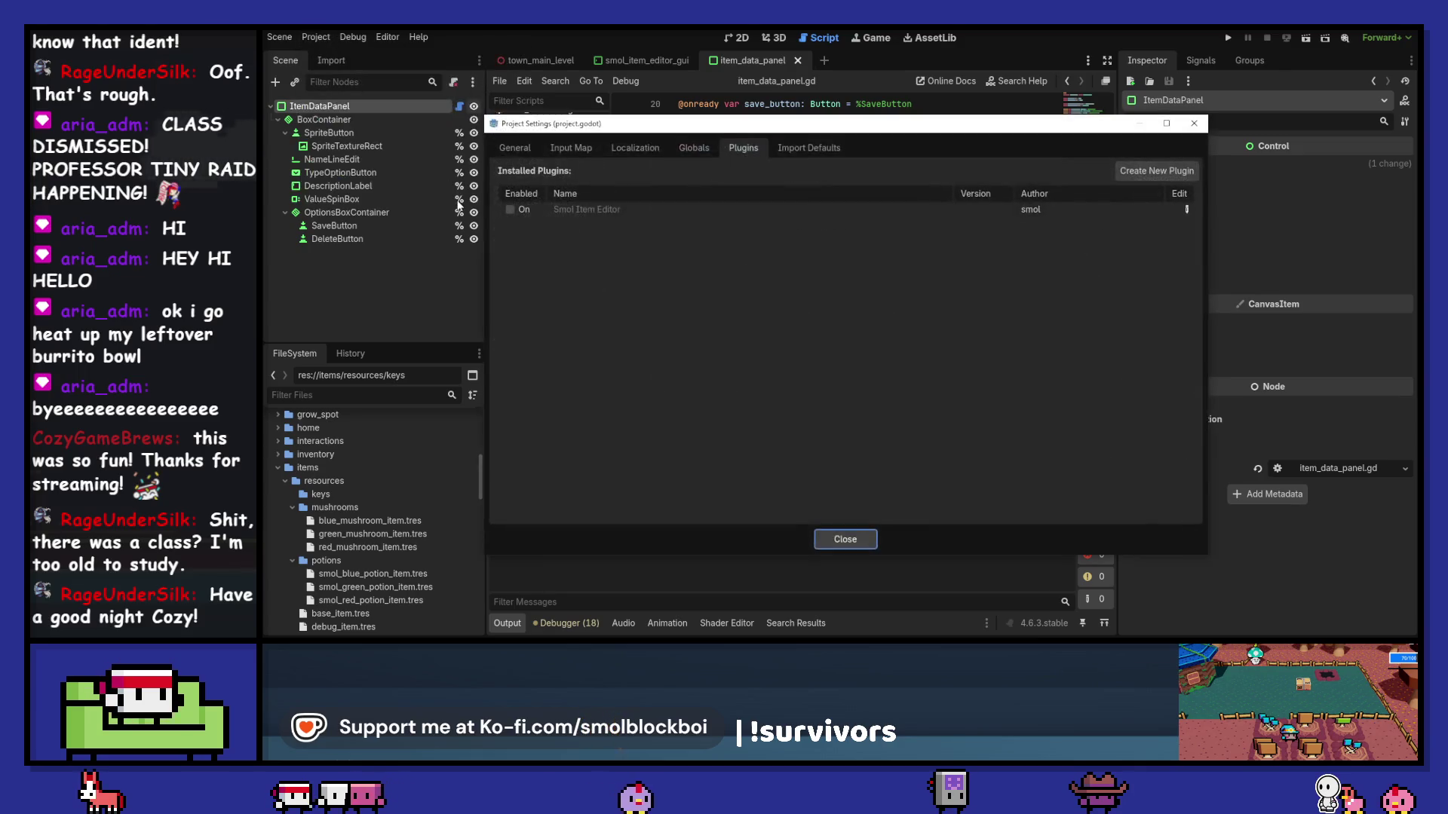
left_click(845, 539)
left_click(968, 38)
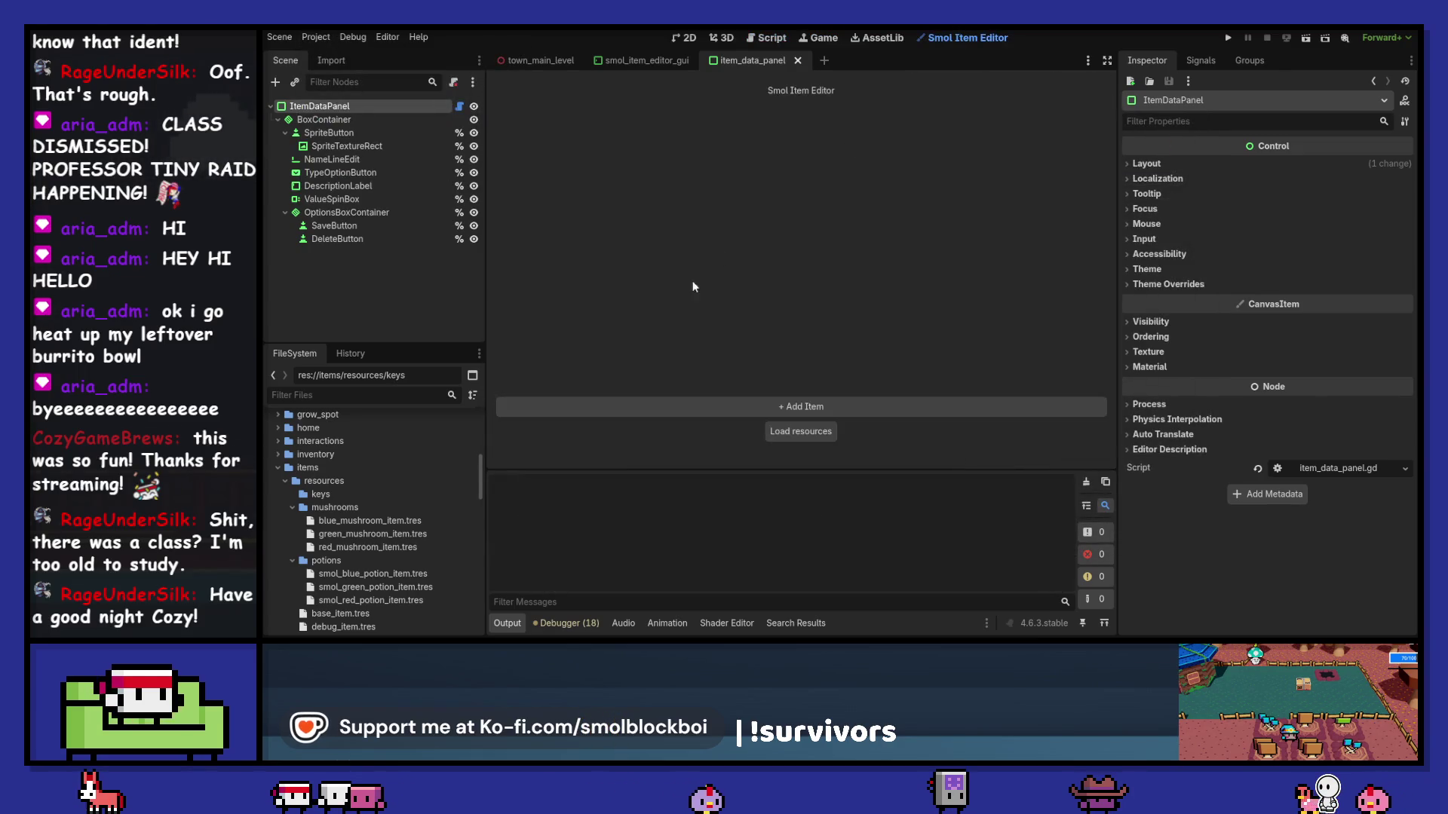
left_click(513, 108)
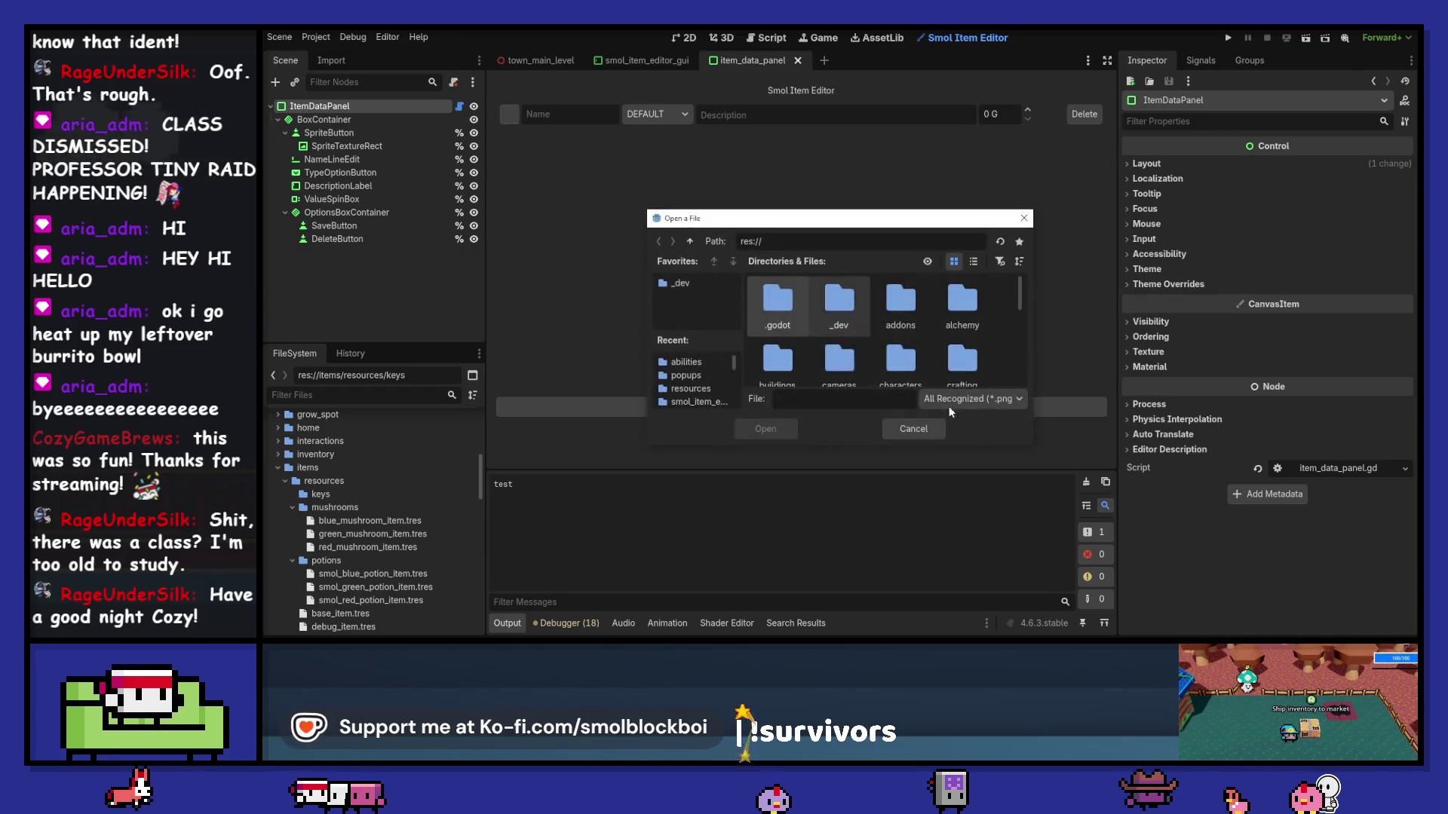
scroll(876, 314, "down", 5)
double_click(900, 339)
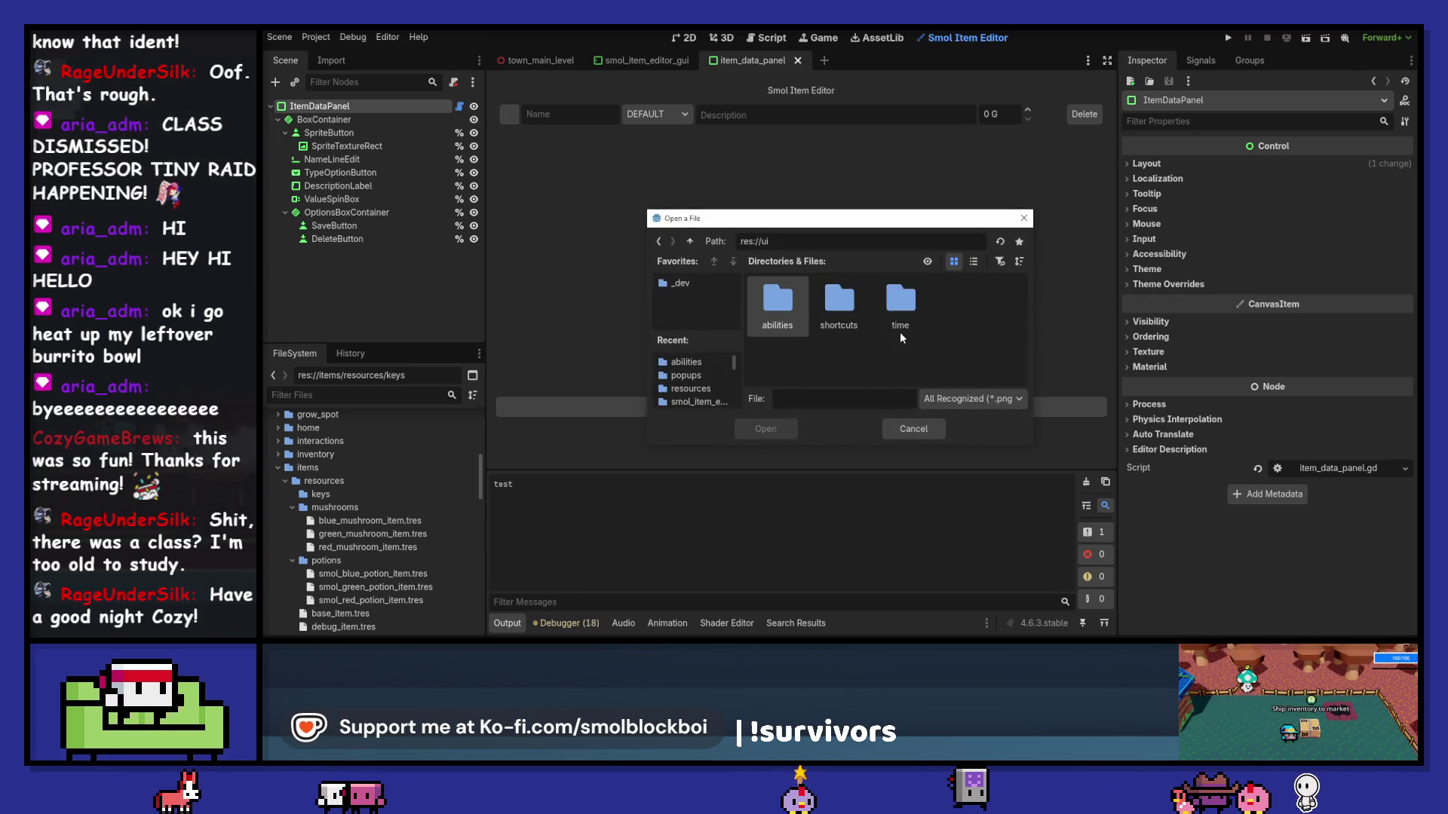
double_click(778, 306)
double_click(839, 300)
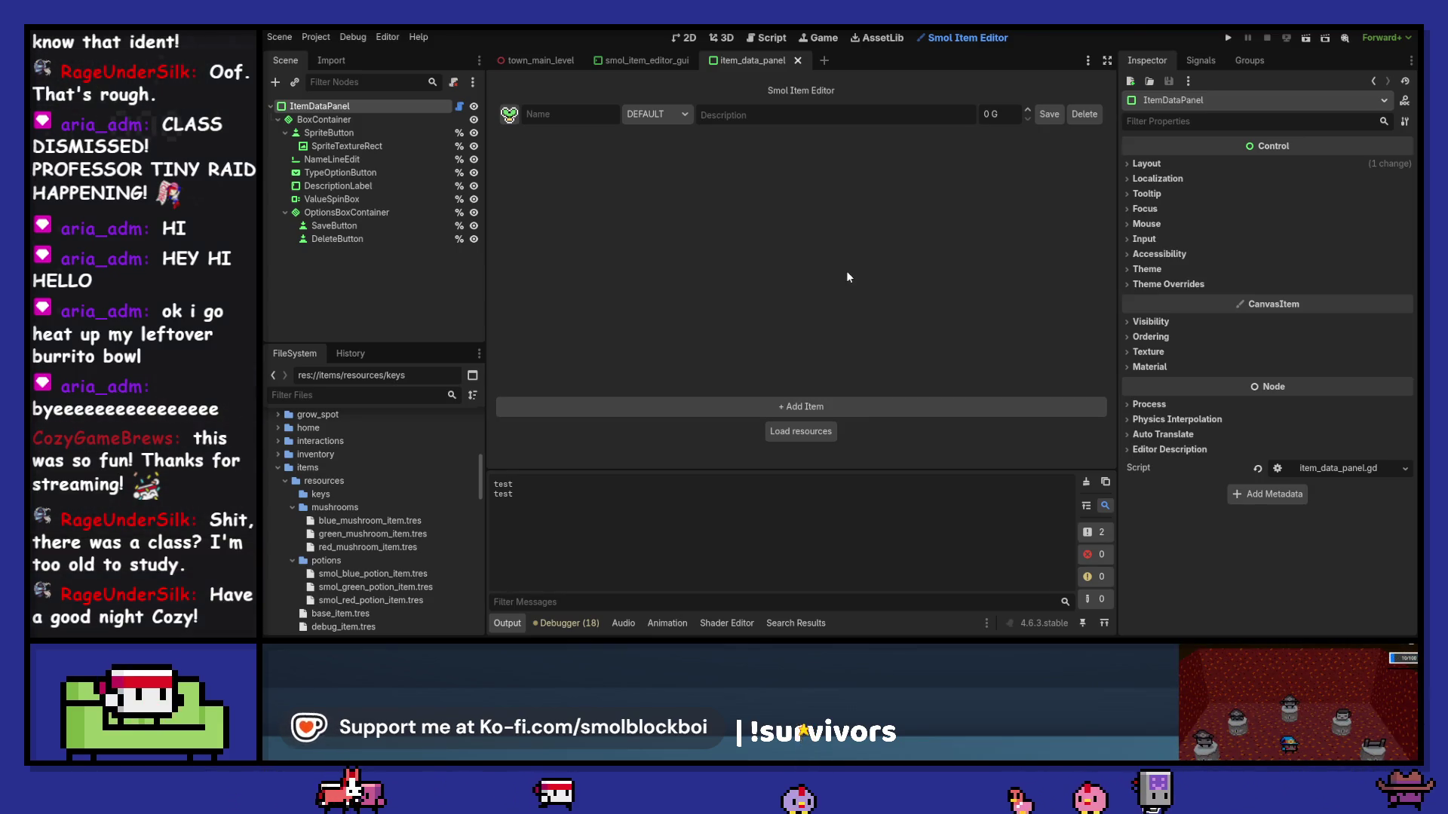
left_click(313, 37)
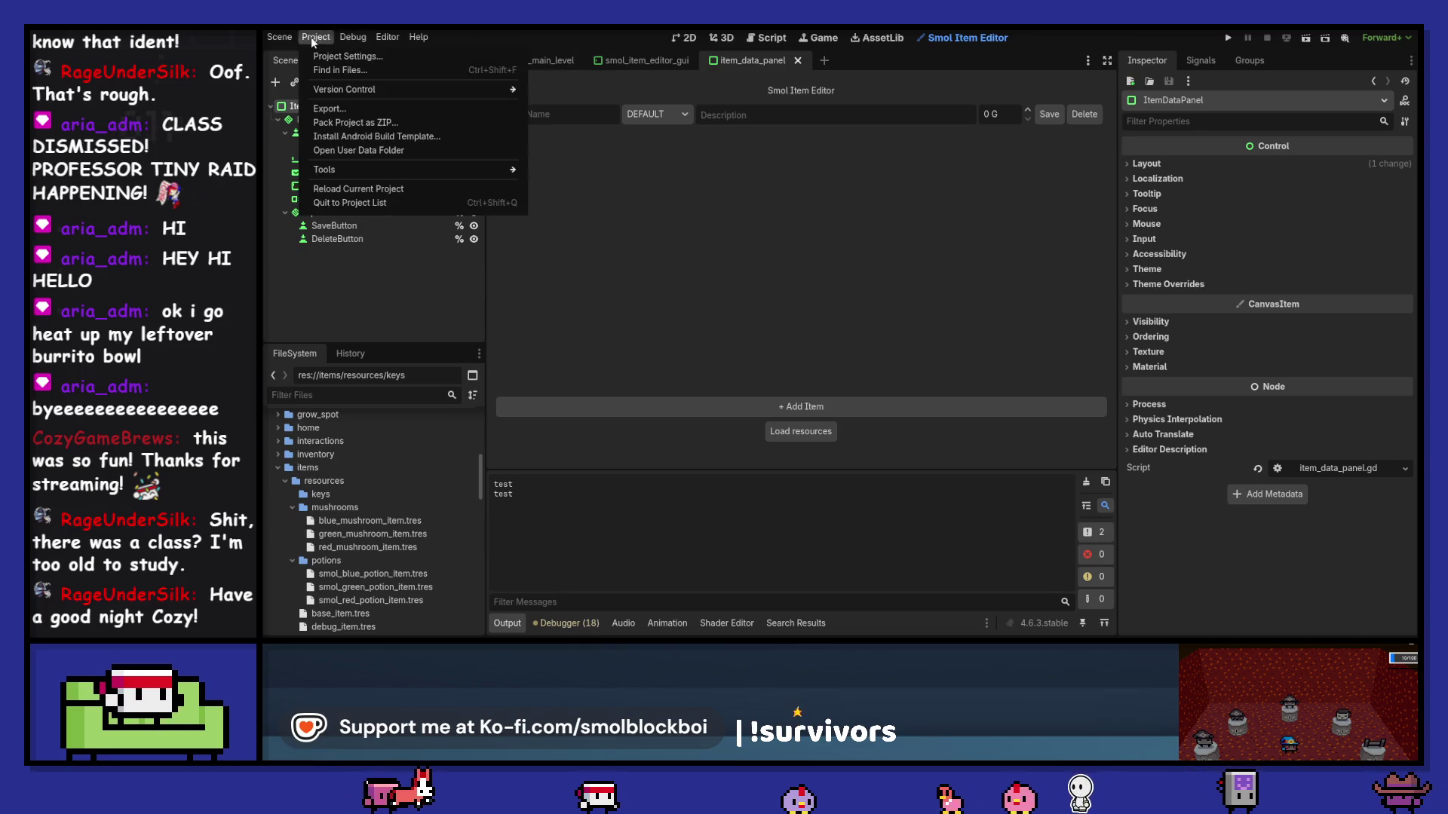
left_click(330, 57)
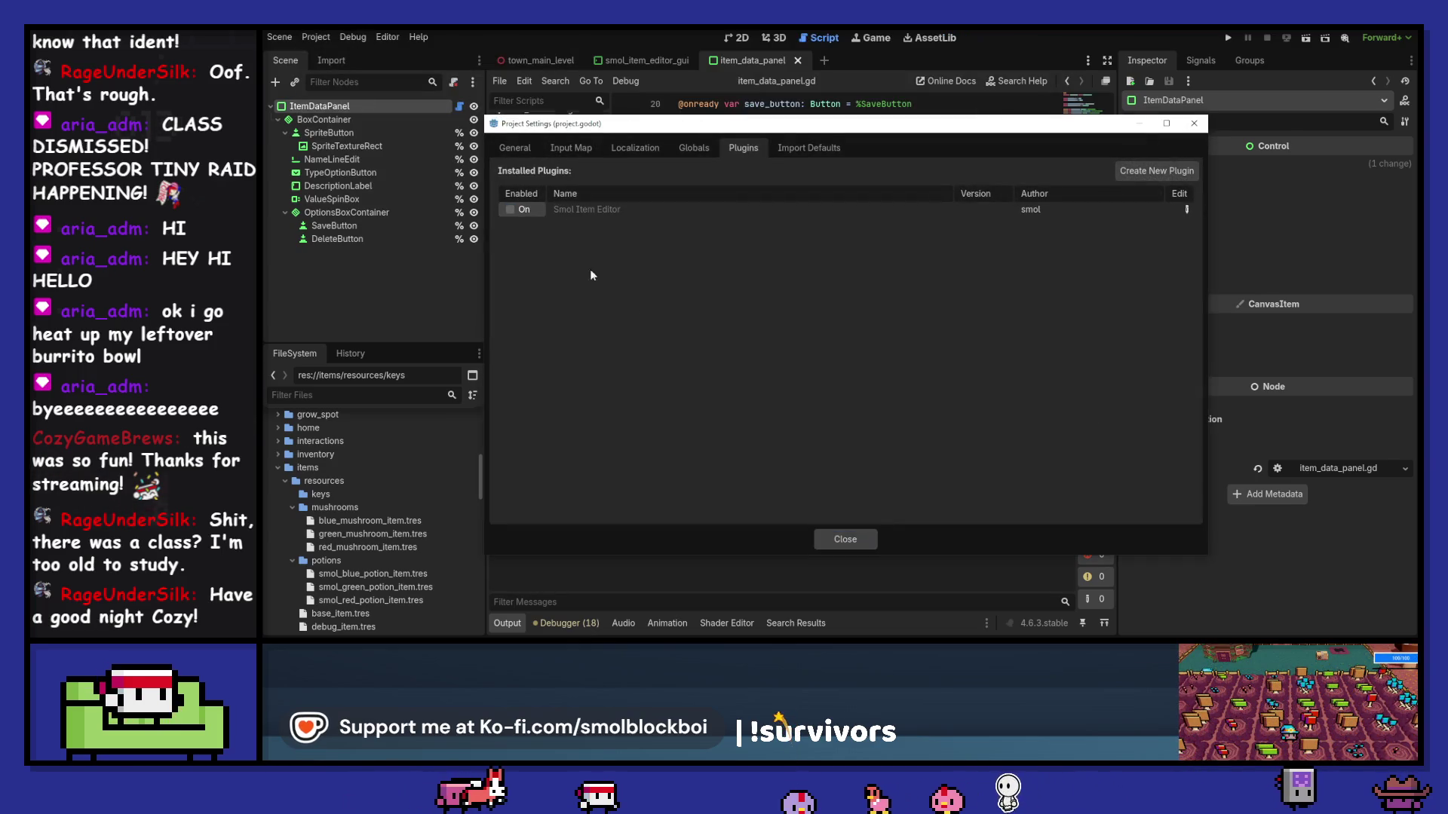
left_click(858, 540)
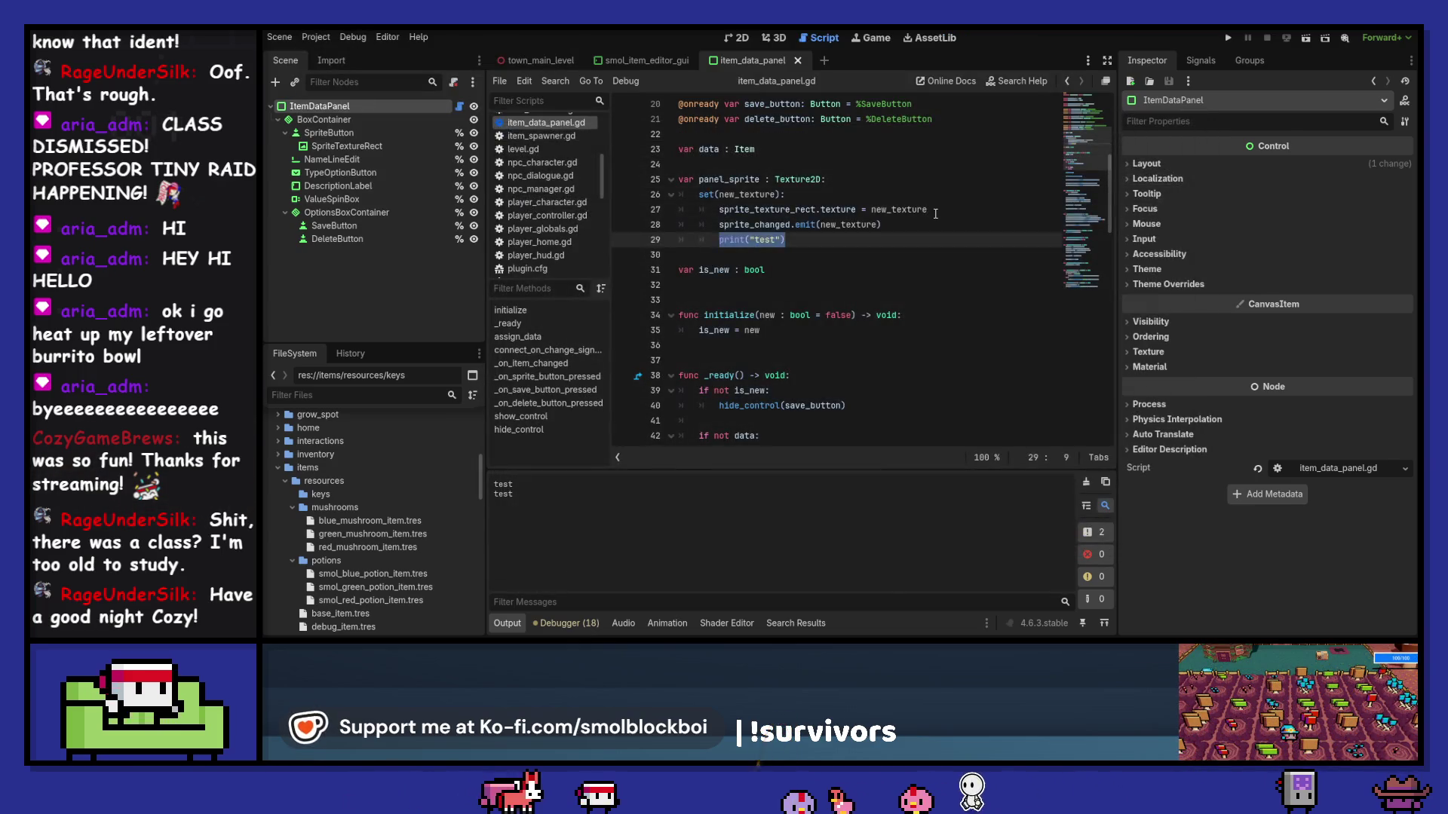
Step: Find the _on_save_button_pressed function in the item_data_panel script
left_click(650, 58)
scroll(930, 284, "down", 8)
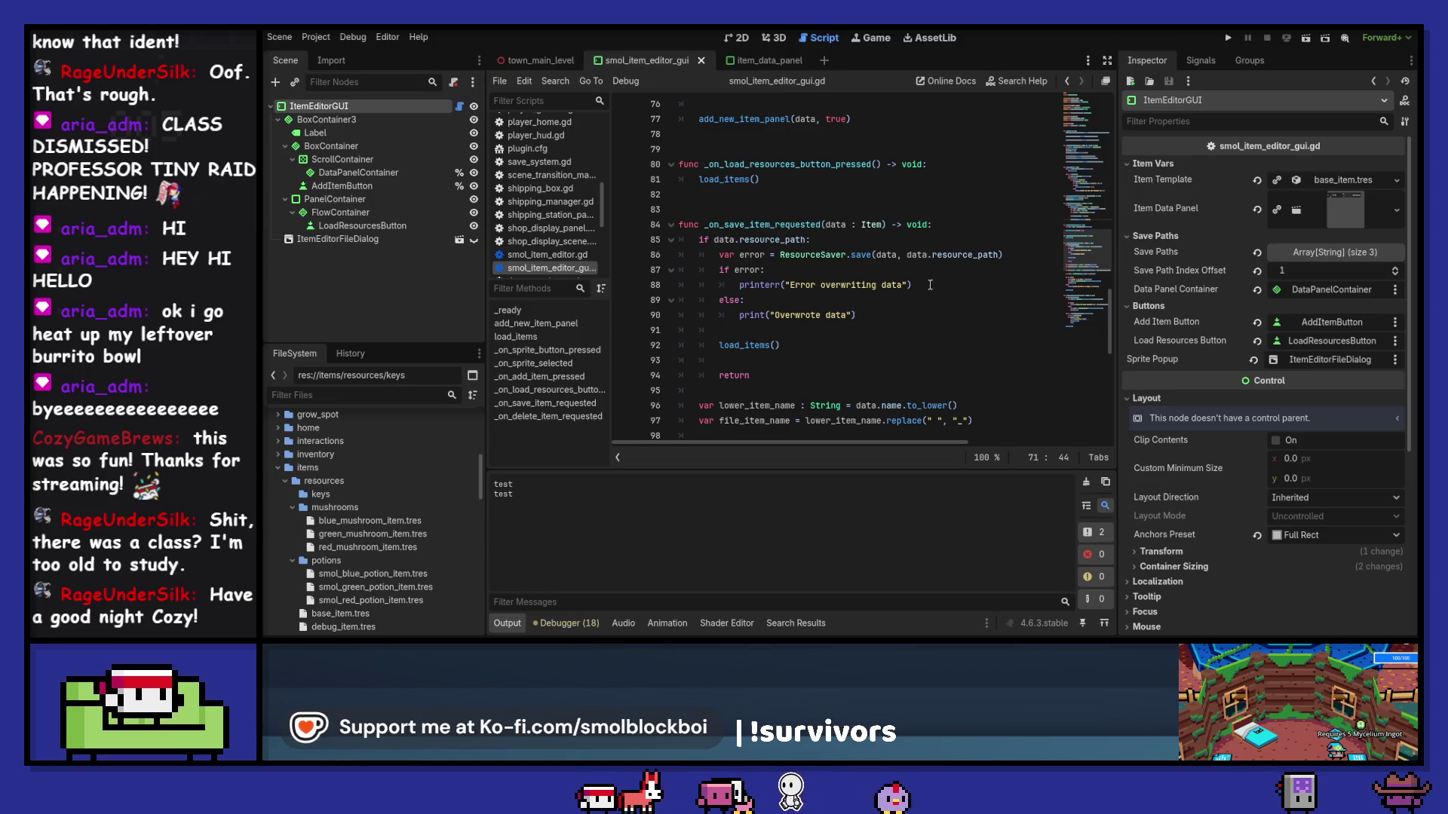
left_click(784, 60)
scroll(943, 311, "down", 13)
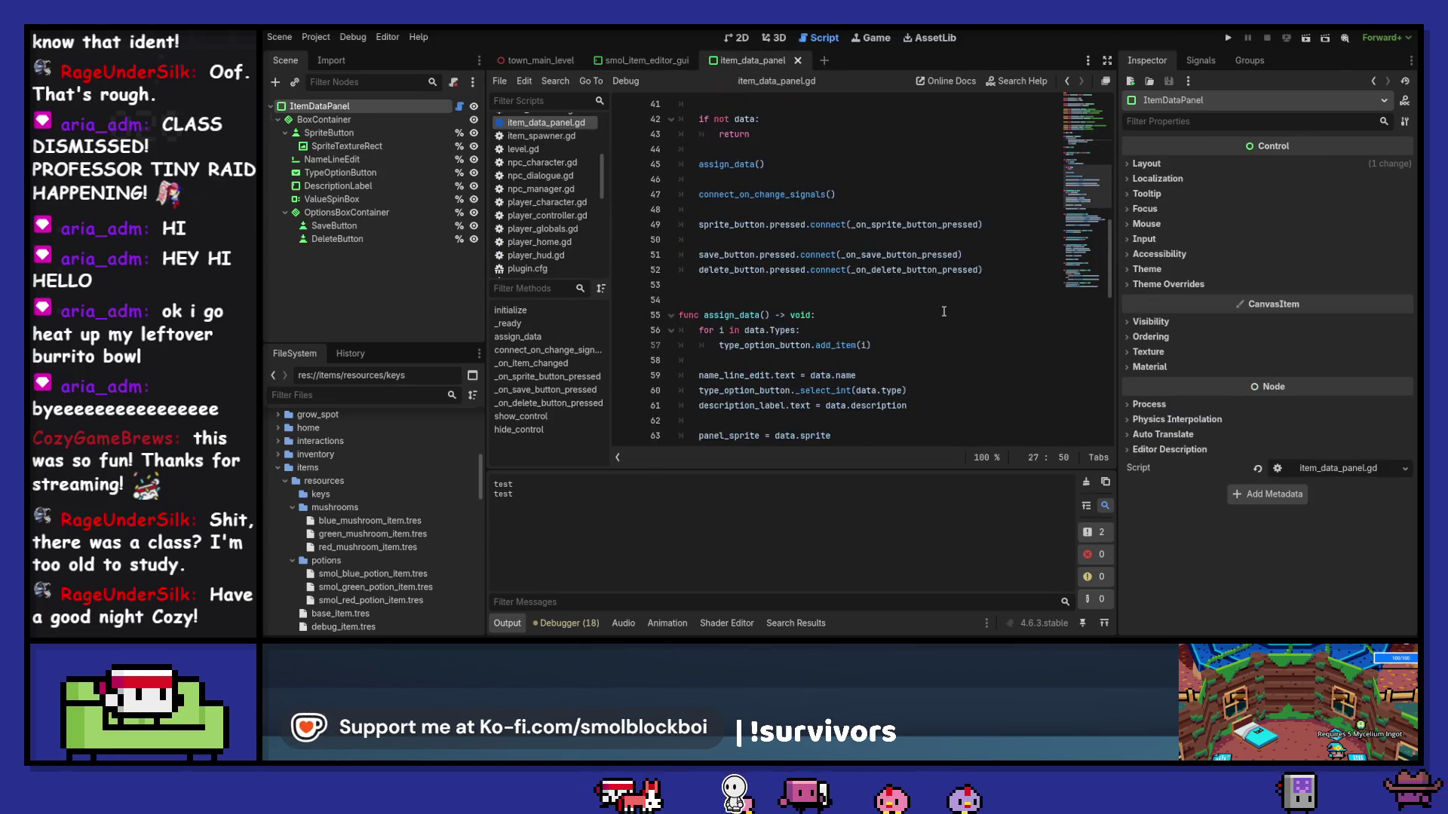
left_click(882, 254, "ctrl")
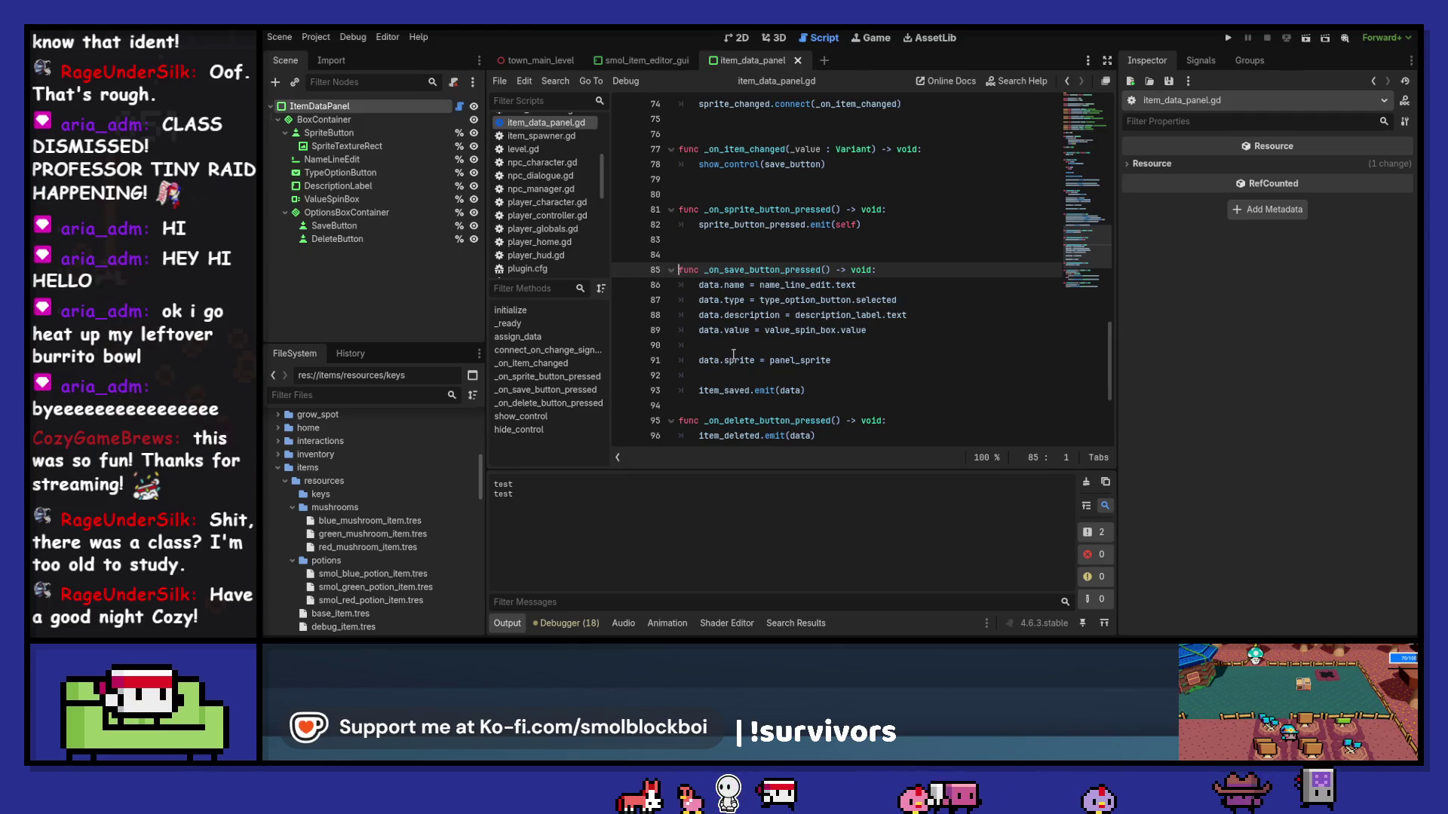
Step: Add print(data.sprite) lines before and after data.sprite = panel_sprite, then save the script
left_click(858, 346)
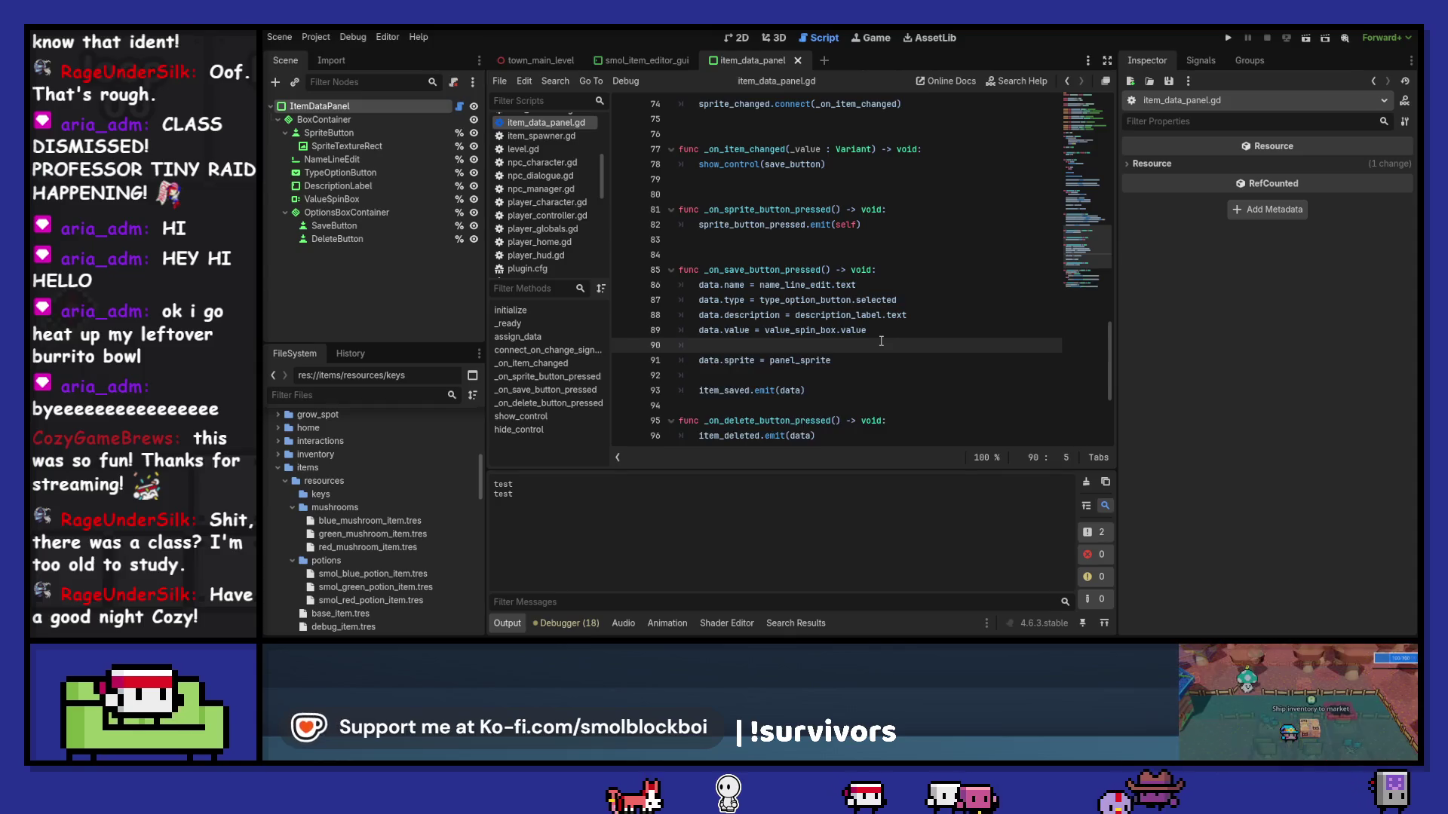
key("Return")
type("print(")
key("Down")
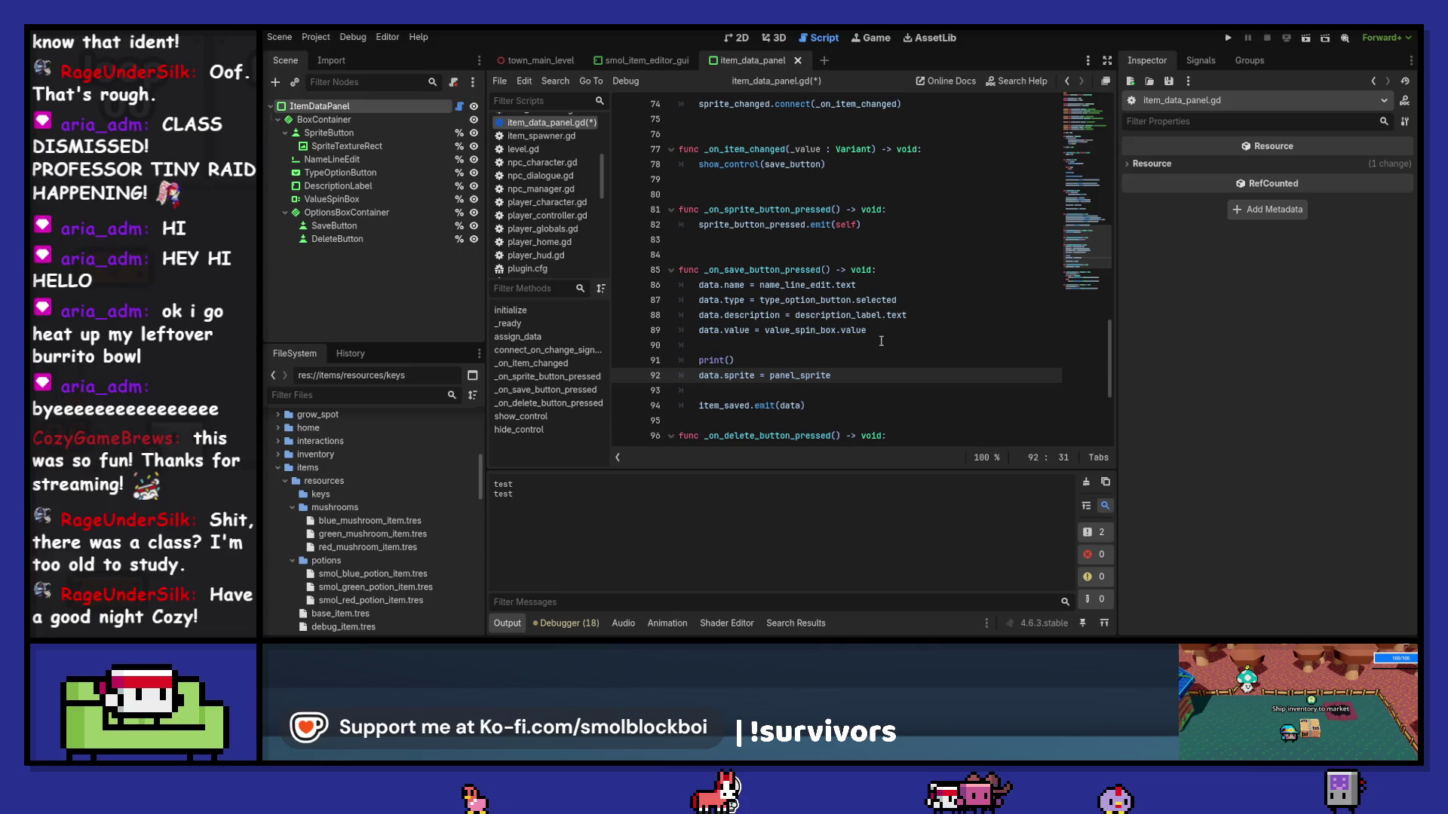
key("Up")
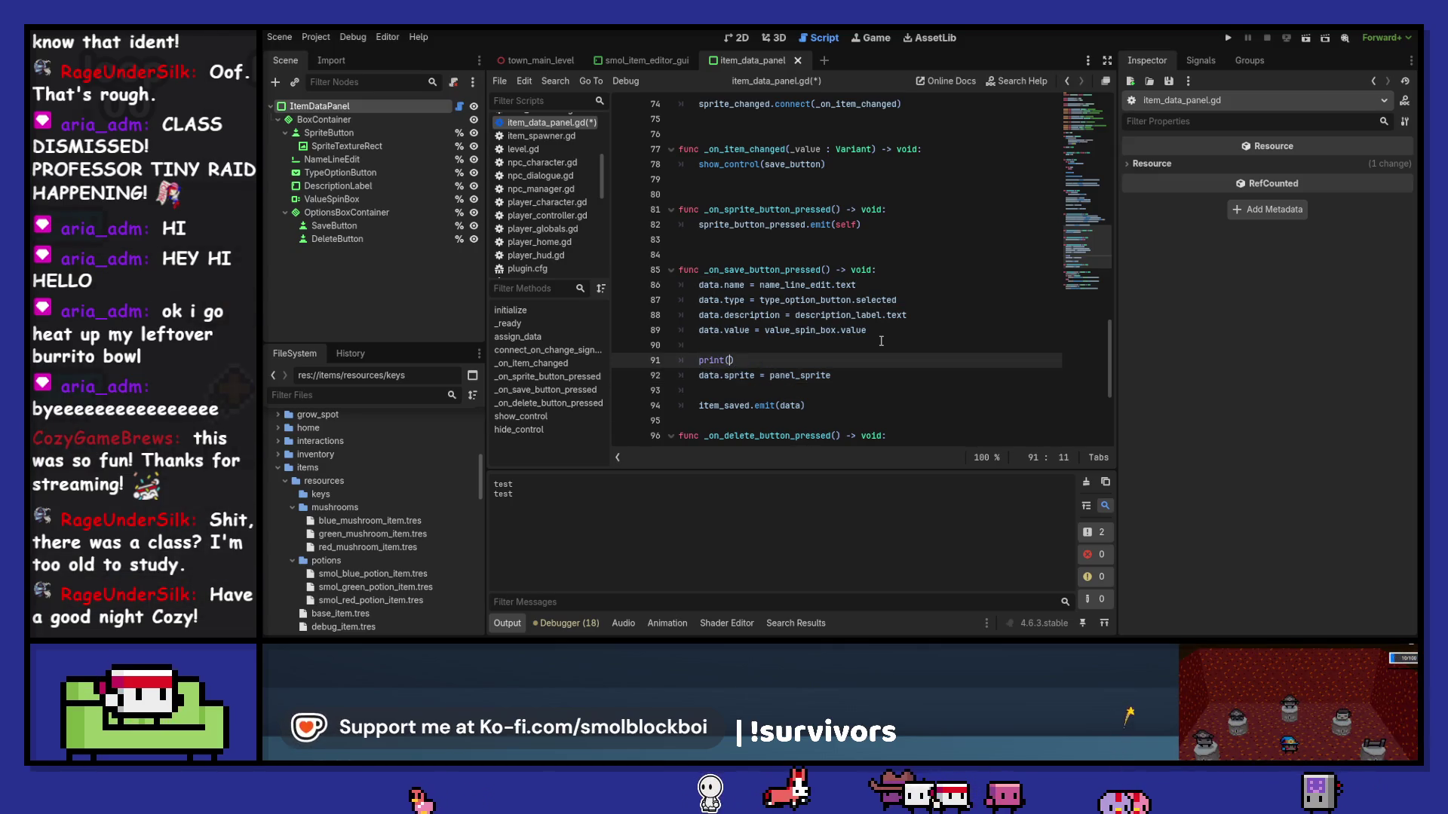
key("ctrl+shift+d")
key("alt+Down")
key("ctrl+s")
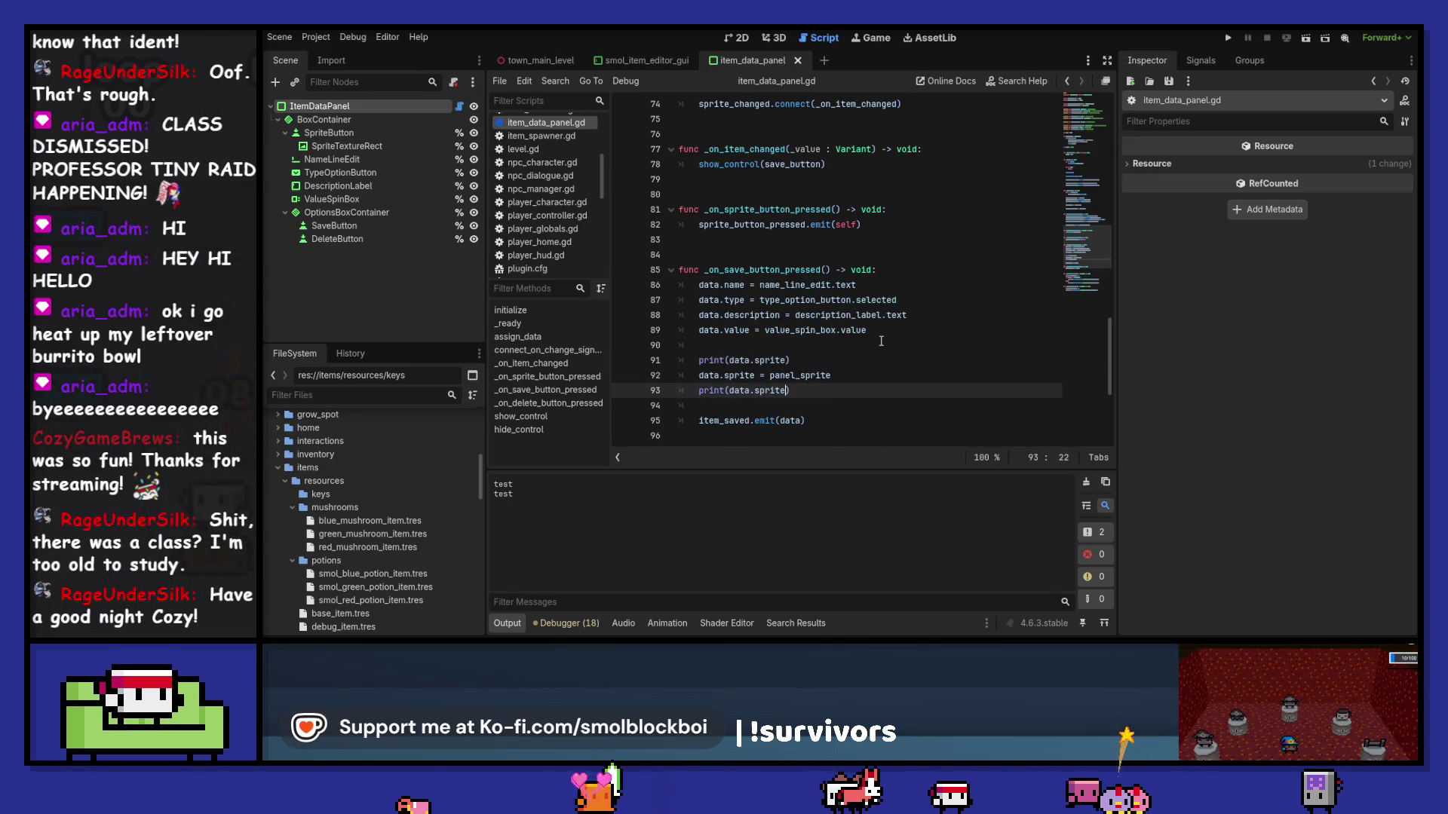
left_click(313, 37)
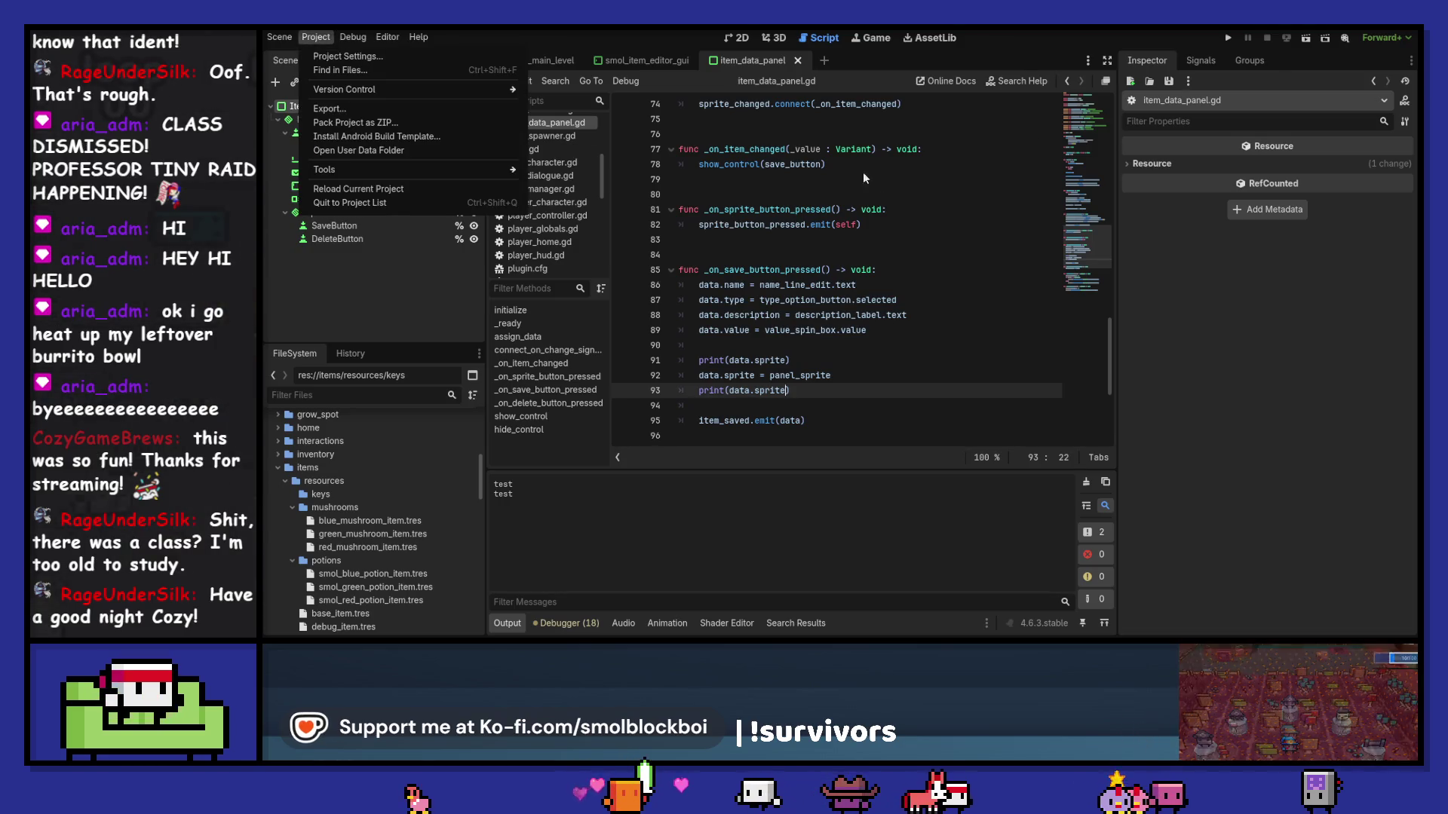
Step: Delete the print("test") line from the sprite setter and save the script
scroll(867, 177, "up", 14)
scroll(888, 190, "up", 9)
scroll(888, 190, "down", 6)
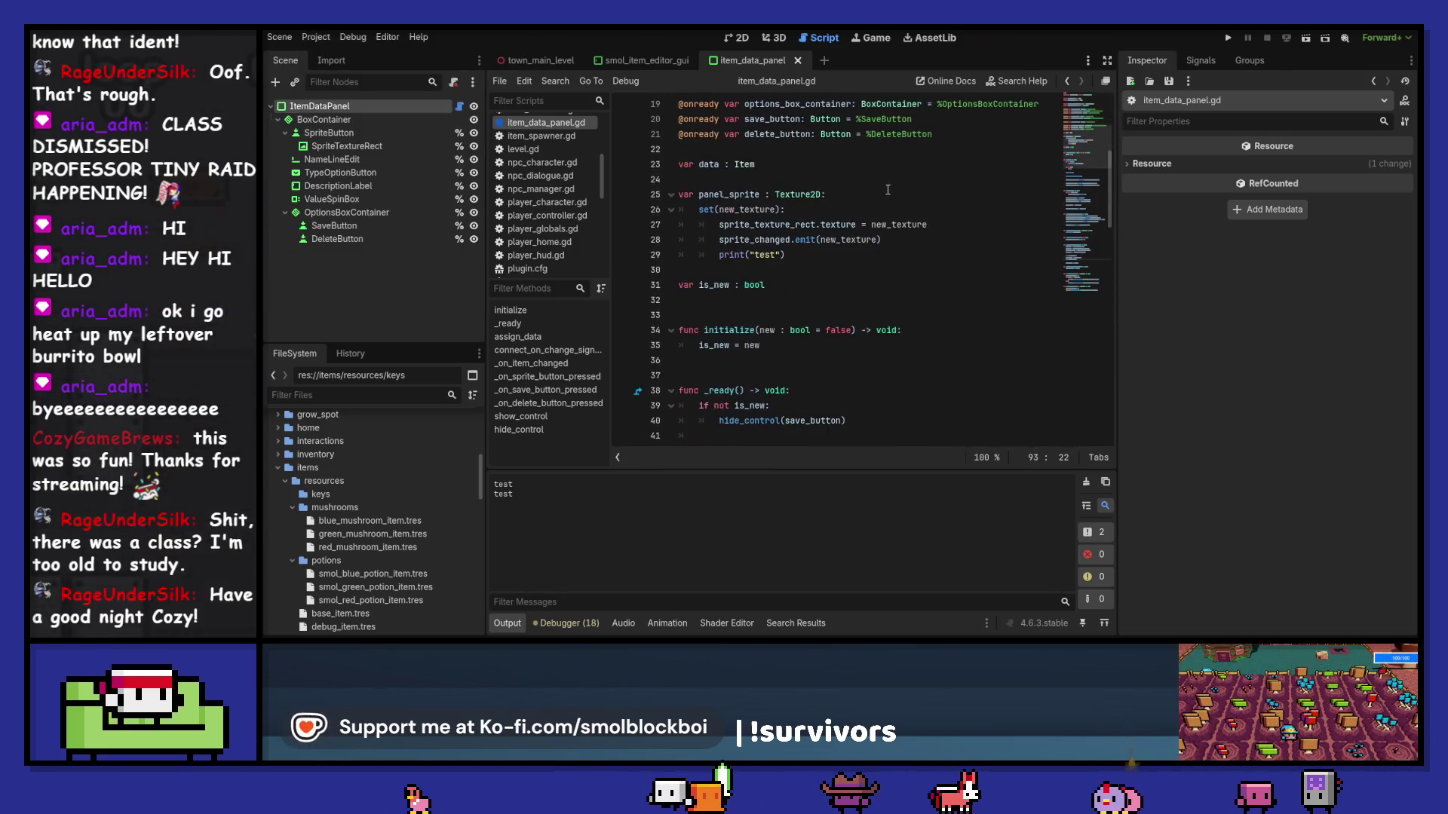
left_click_drag(830, 250, 921, 238)
key("Delete")
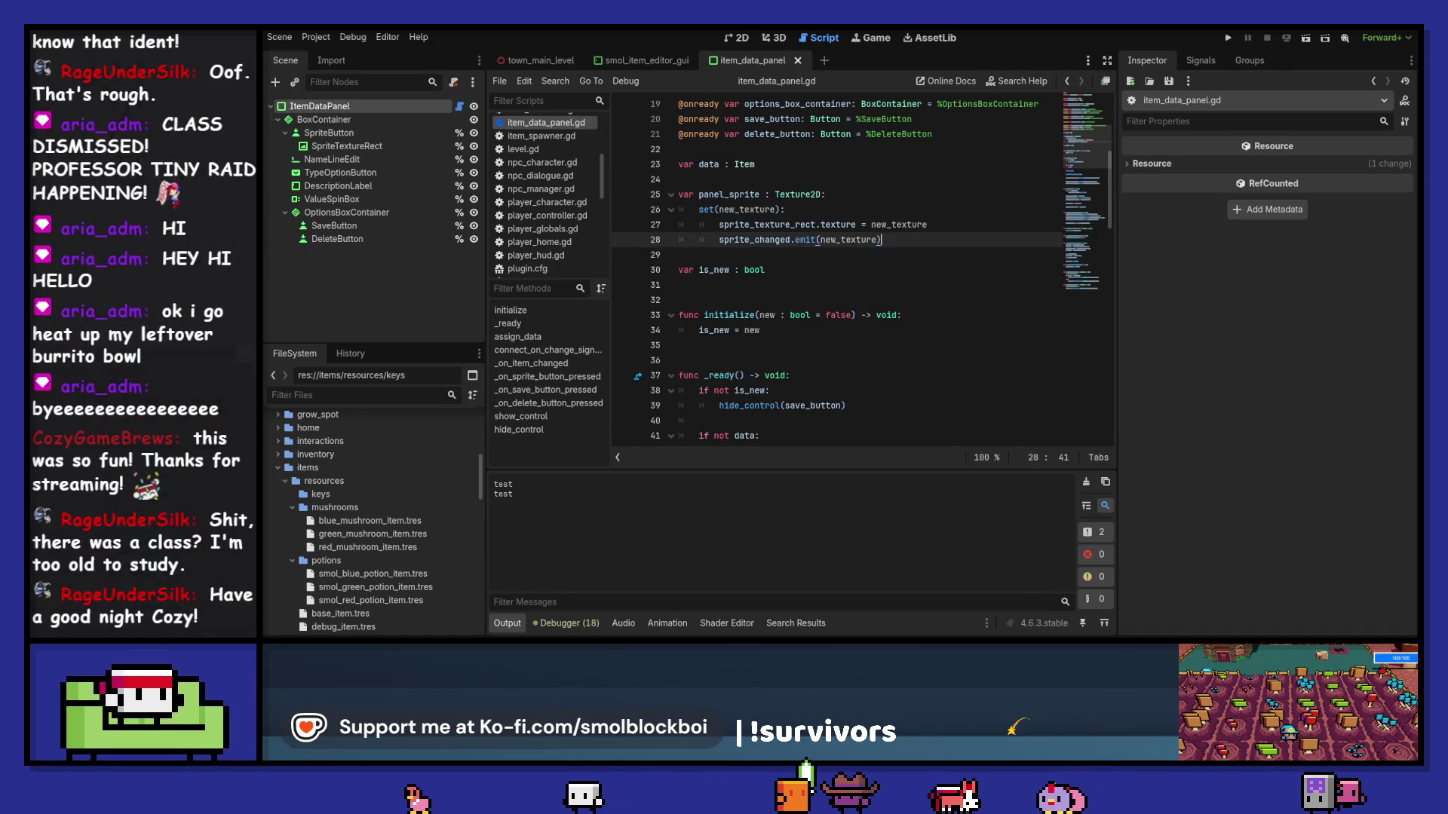
key("ctrl+s")
Step: Enable the Smol Item Editor plugin in Project Settings > Plugins
left_click(317, 39)
left_click(341, 60)
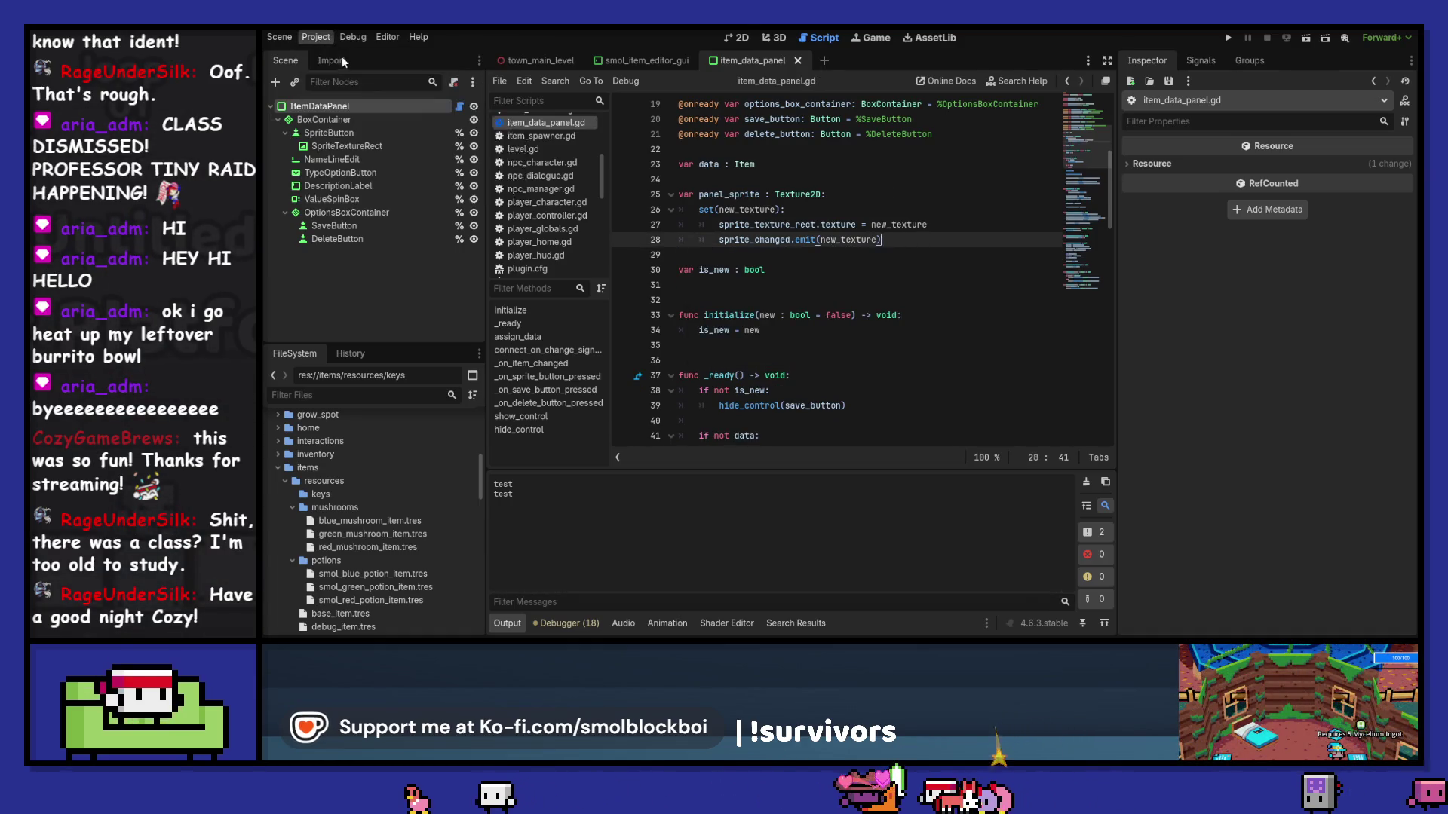
left_click(542, 214)
left_click(830, 541)
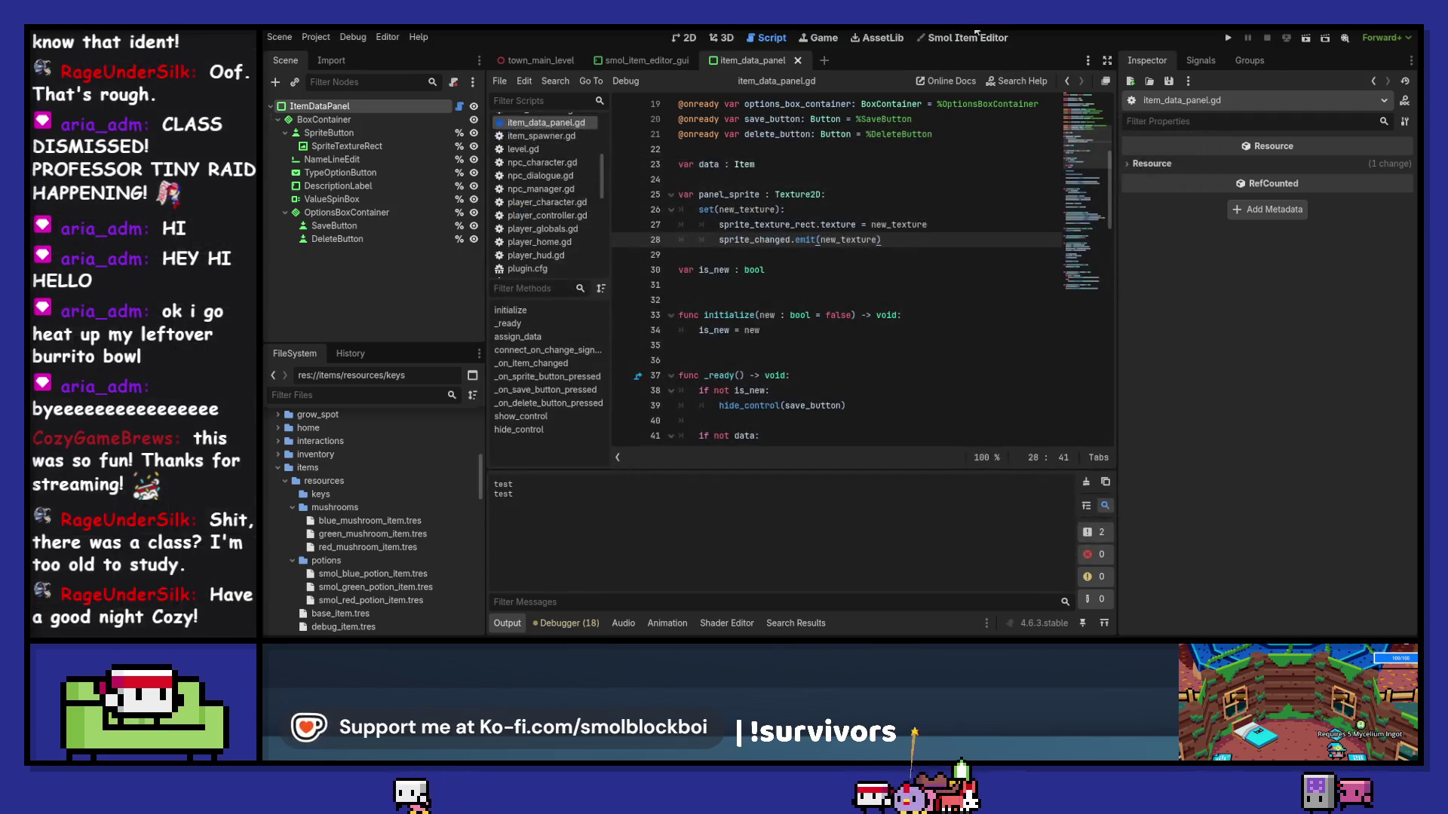
Step: Add a new item with the green icon as its sprite and save it
left_click(788, 431)
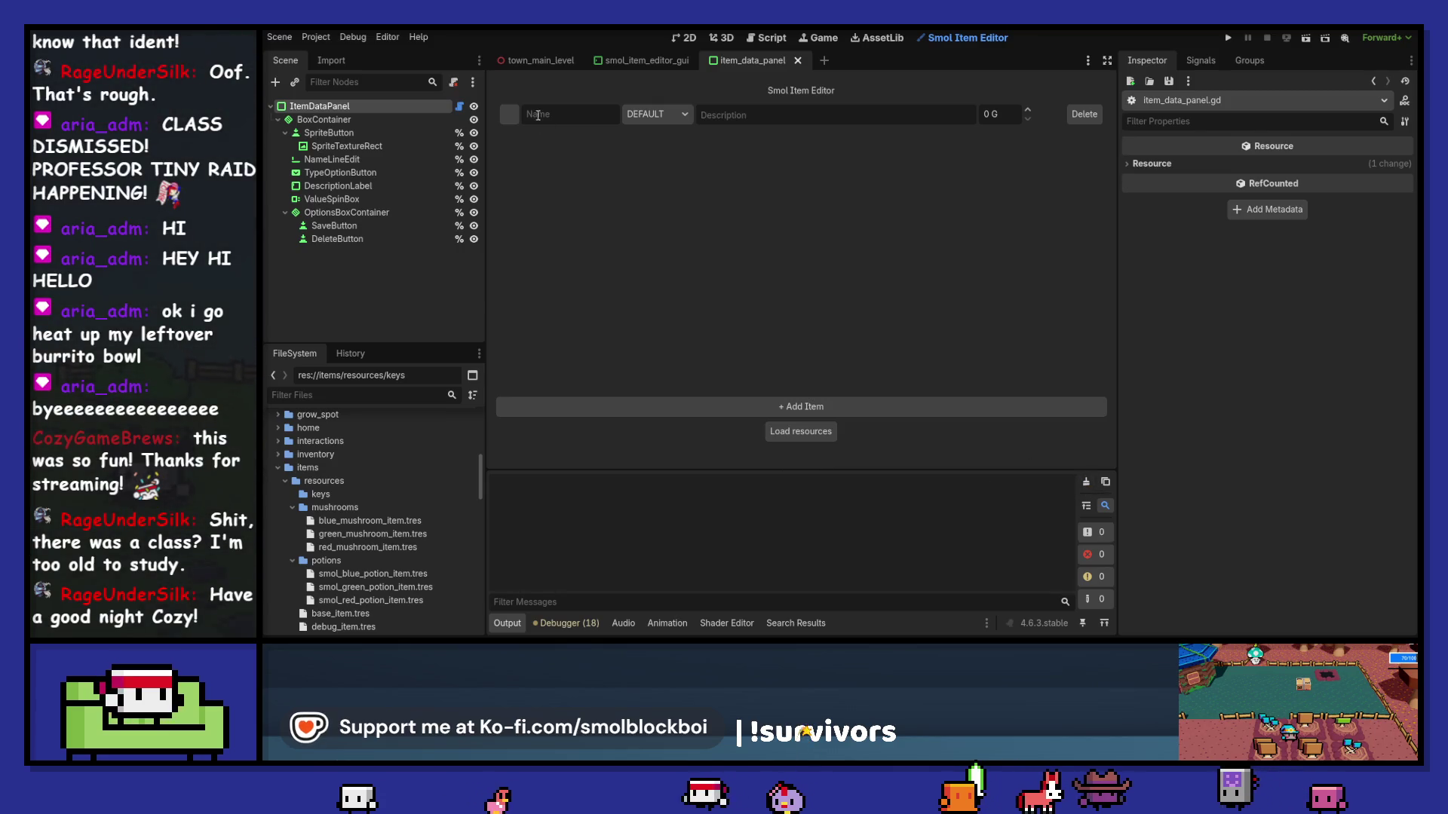
left_click(511, 116)
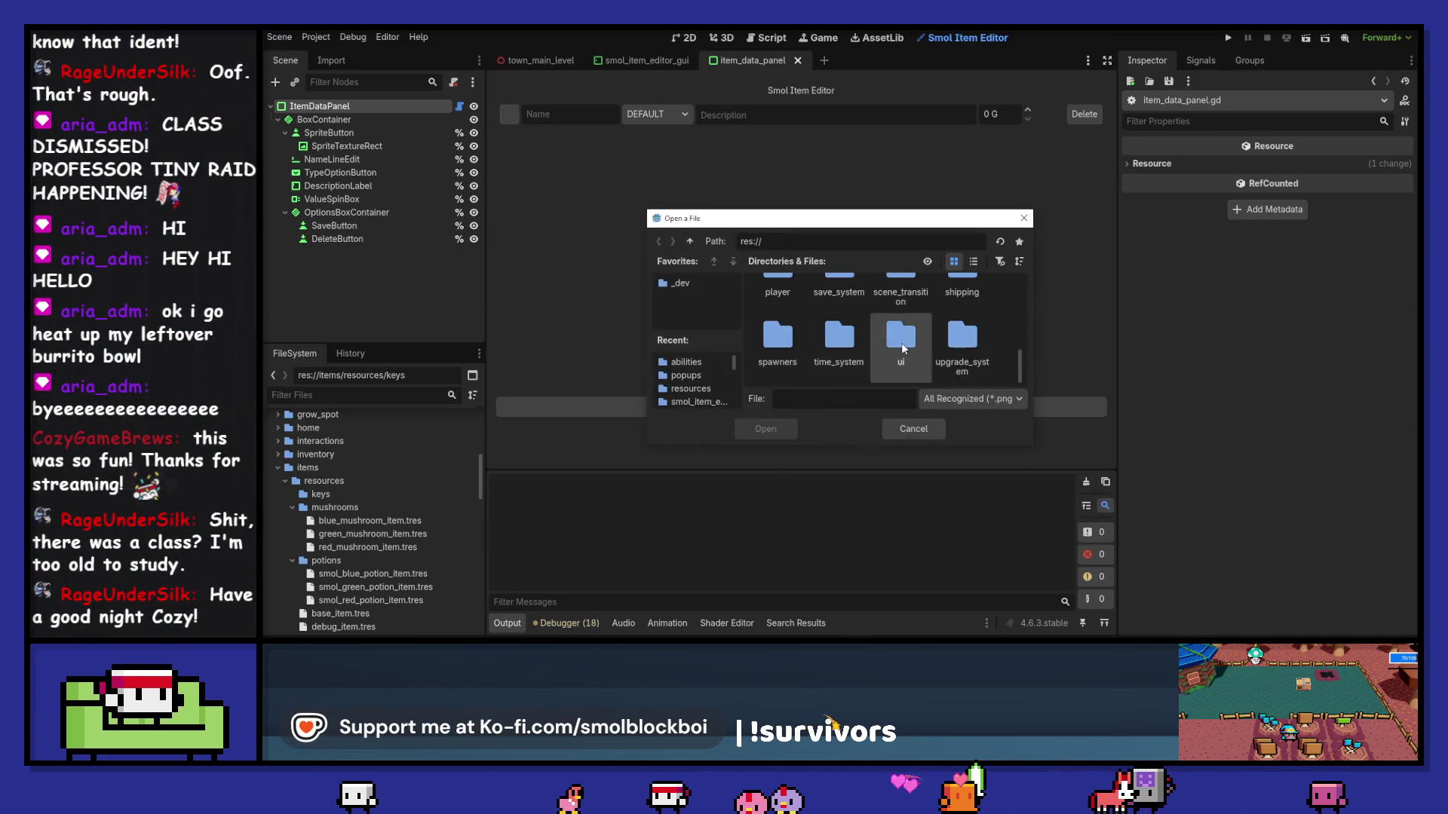
double_click(797, 302)
double_click(828, 307)
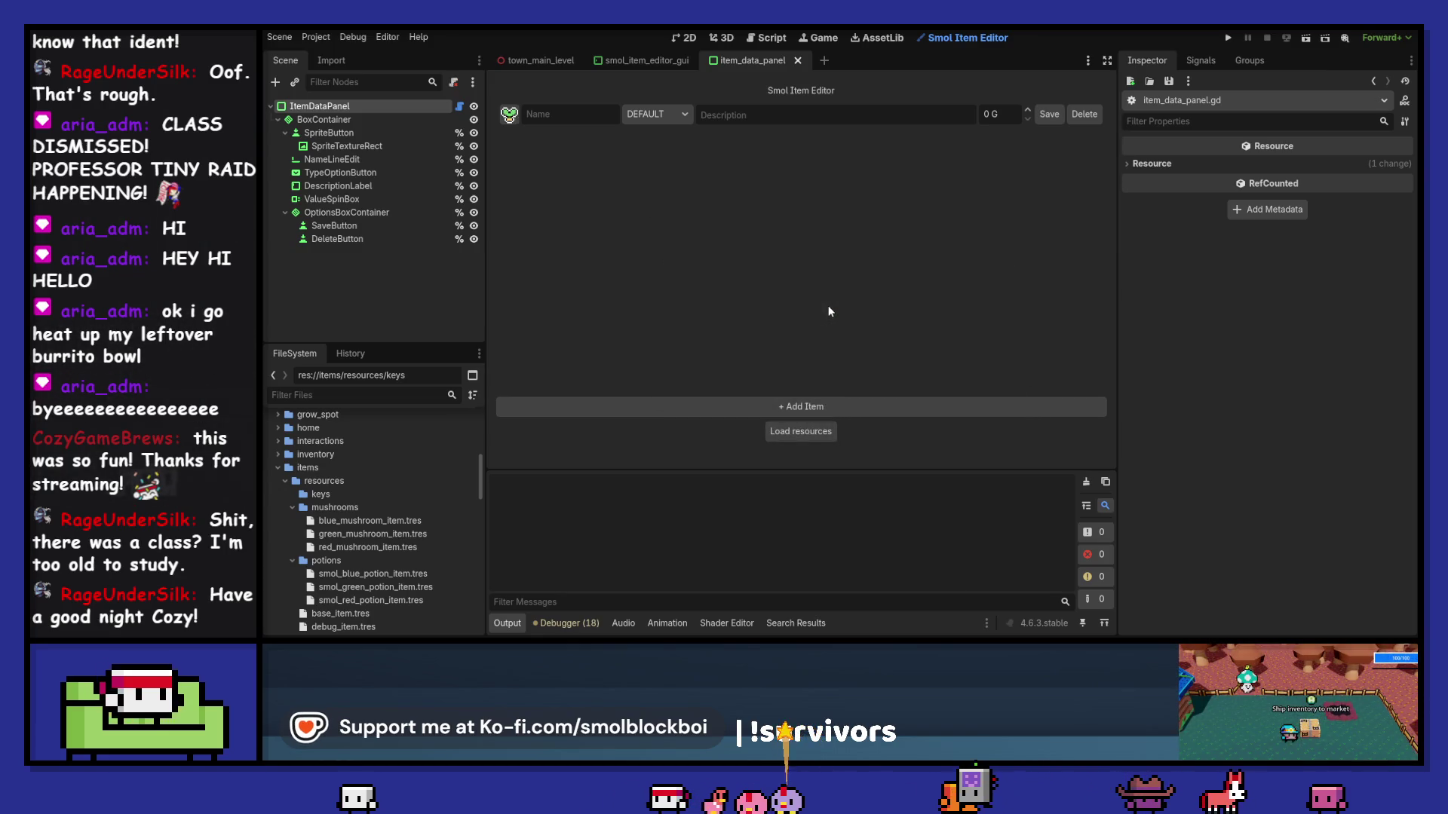
left_click(1044, 119)
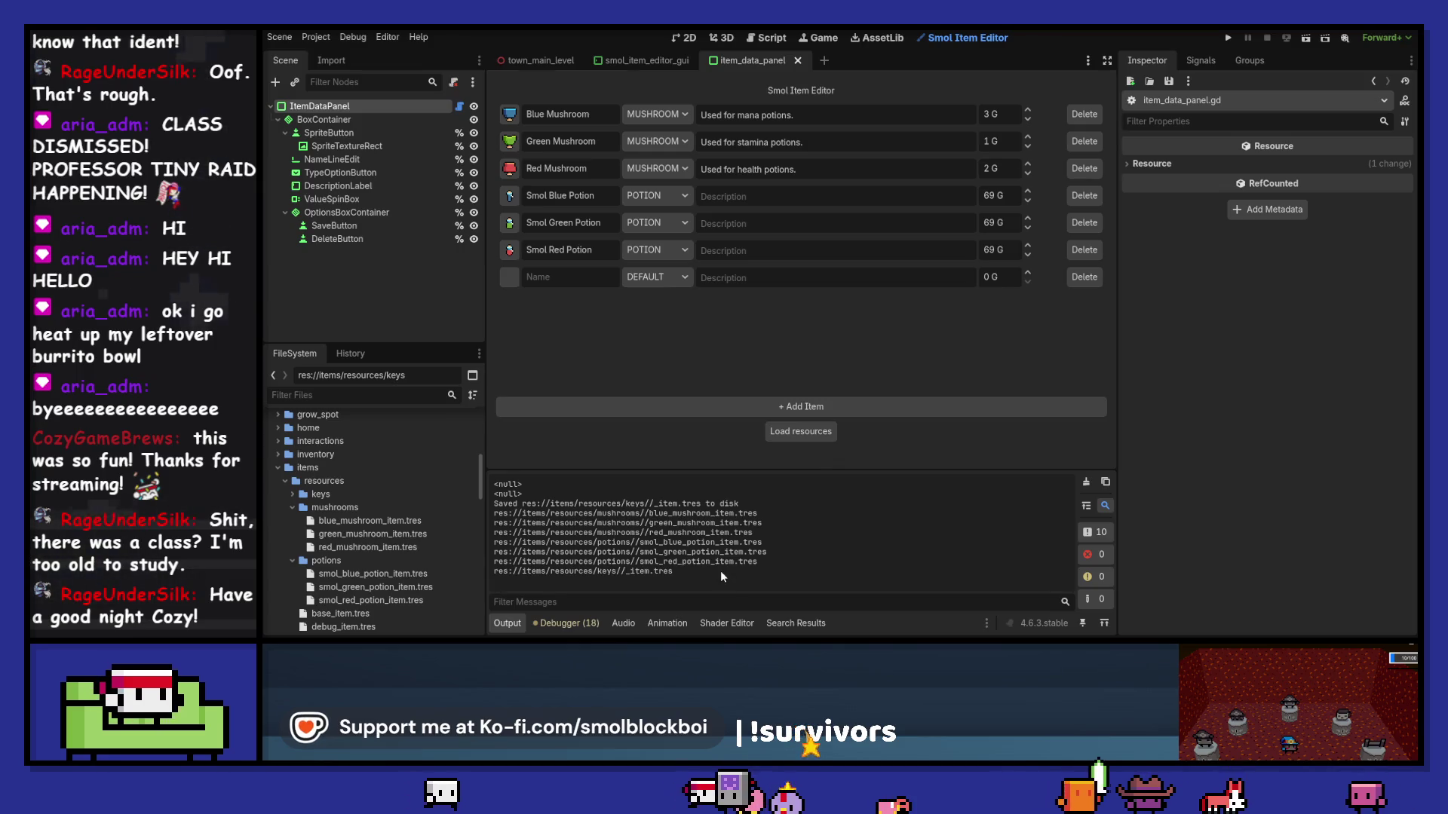
Step: Delete the stray keys/_item.tres file from the FileSystem
double_click(322, 494)
left_click(360, 508)
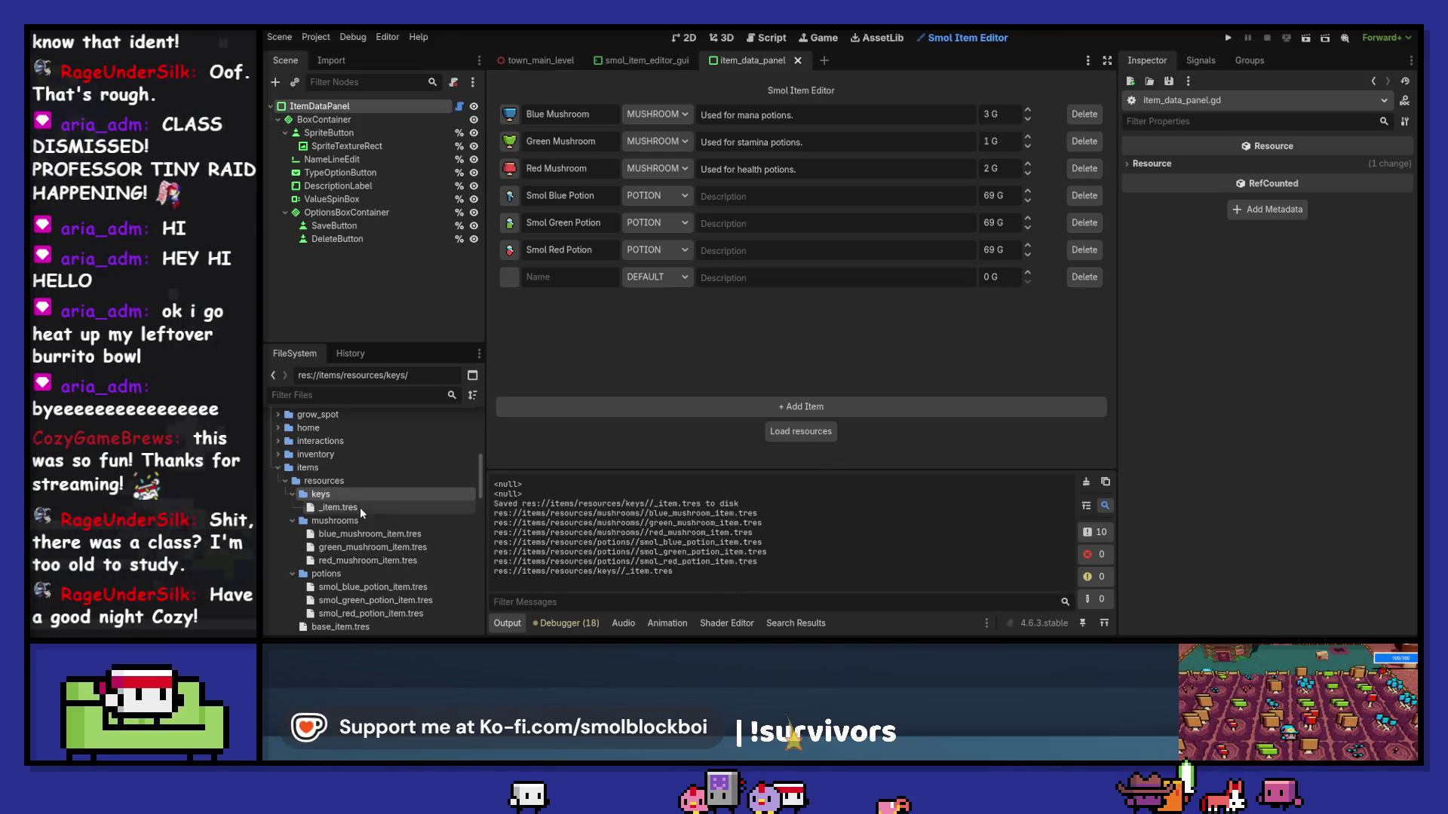
right_click(360, 508)
key("Escape")
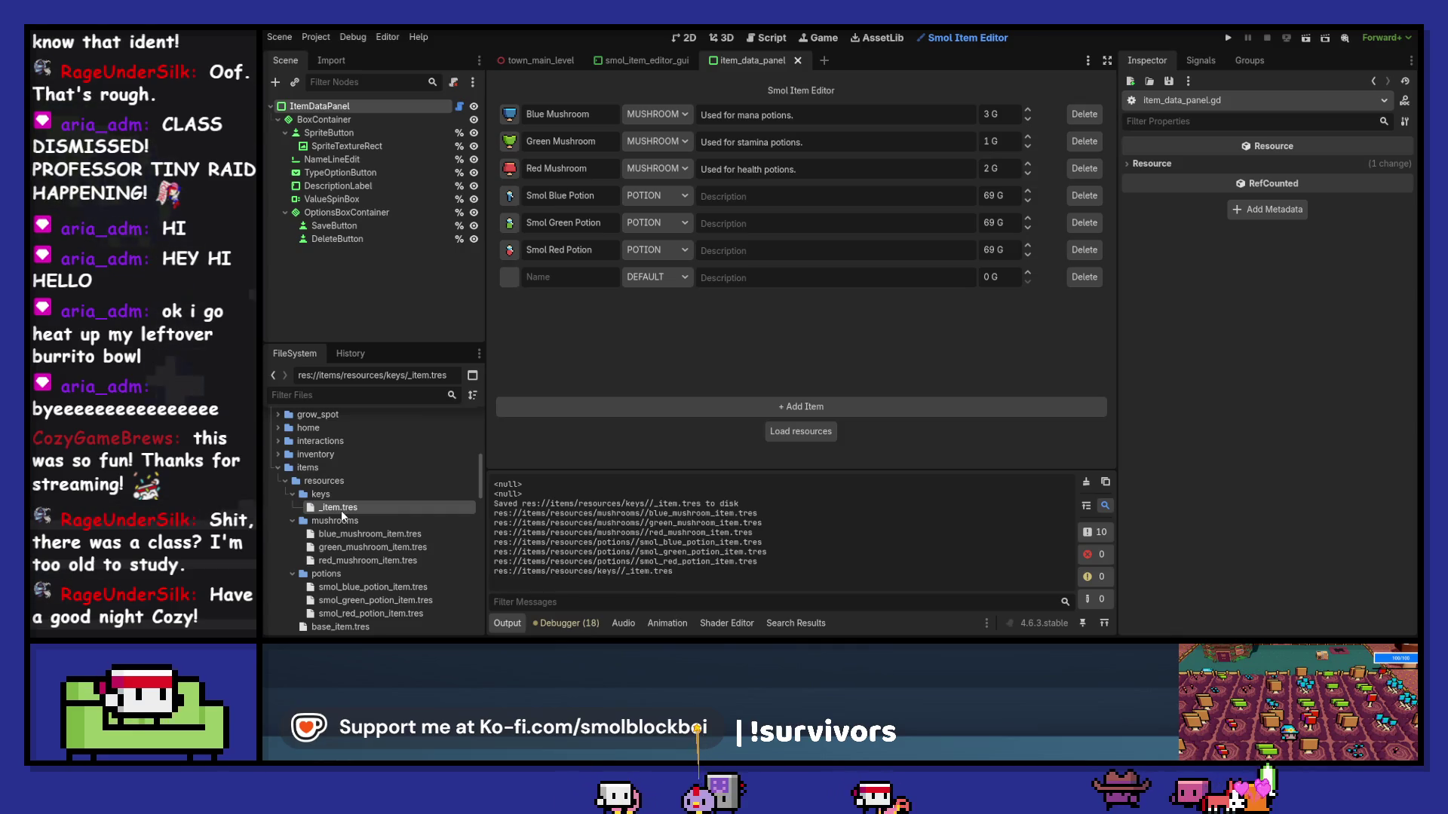
key("Delete")
key("Return")
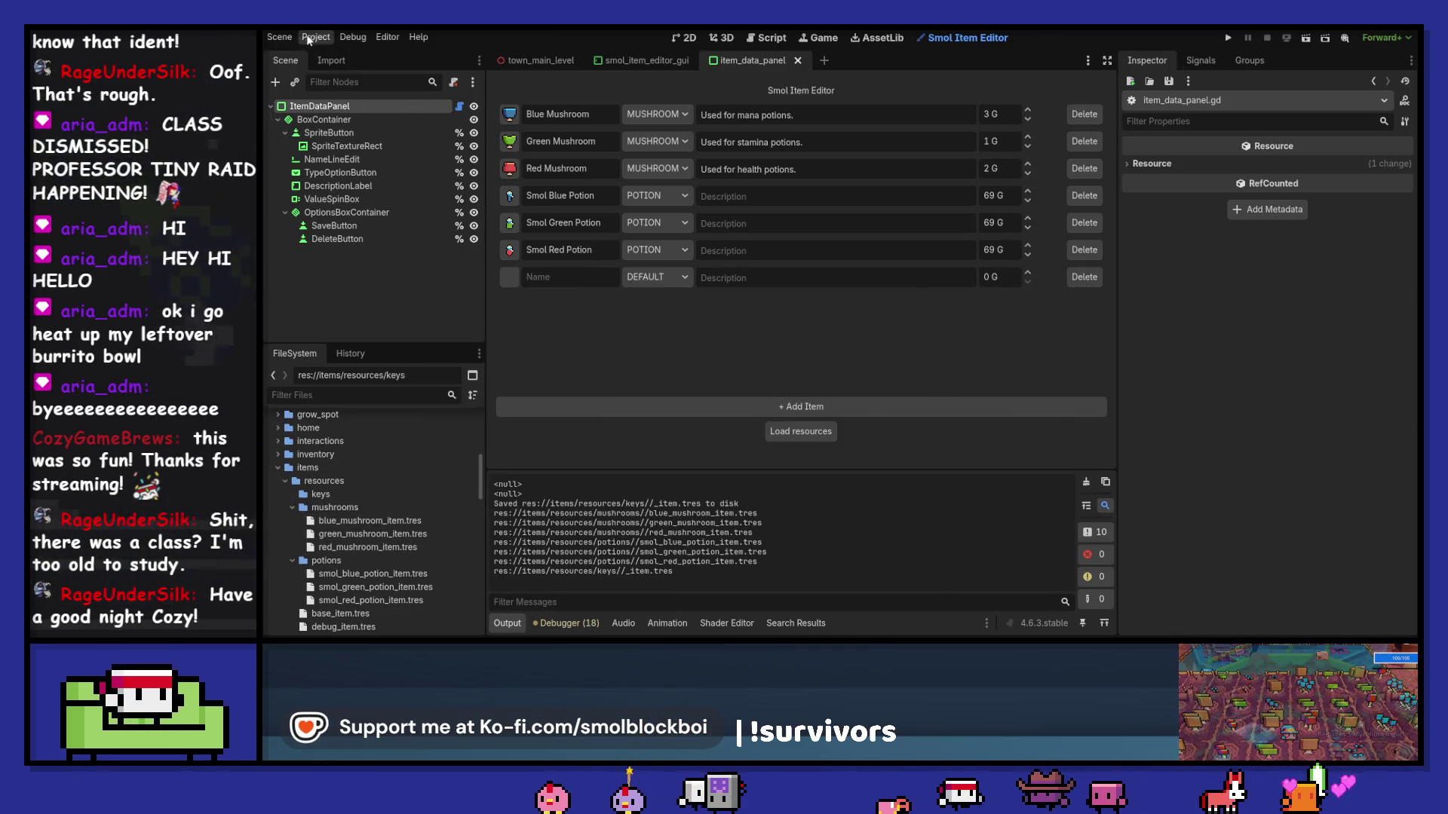
Step: Disable the Smol Item Editor plugin in Project Settings > Plugins
left_click(316, 37)
left_click(338, 56)
left_click(1037, 200)
left_click(839, 536)
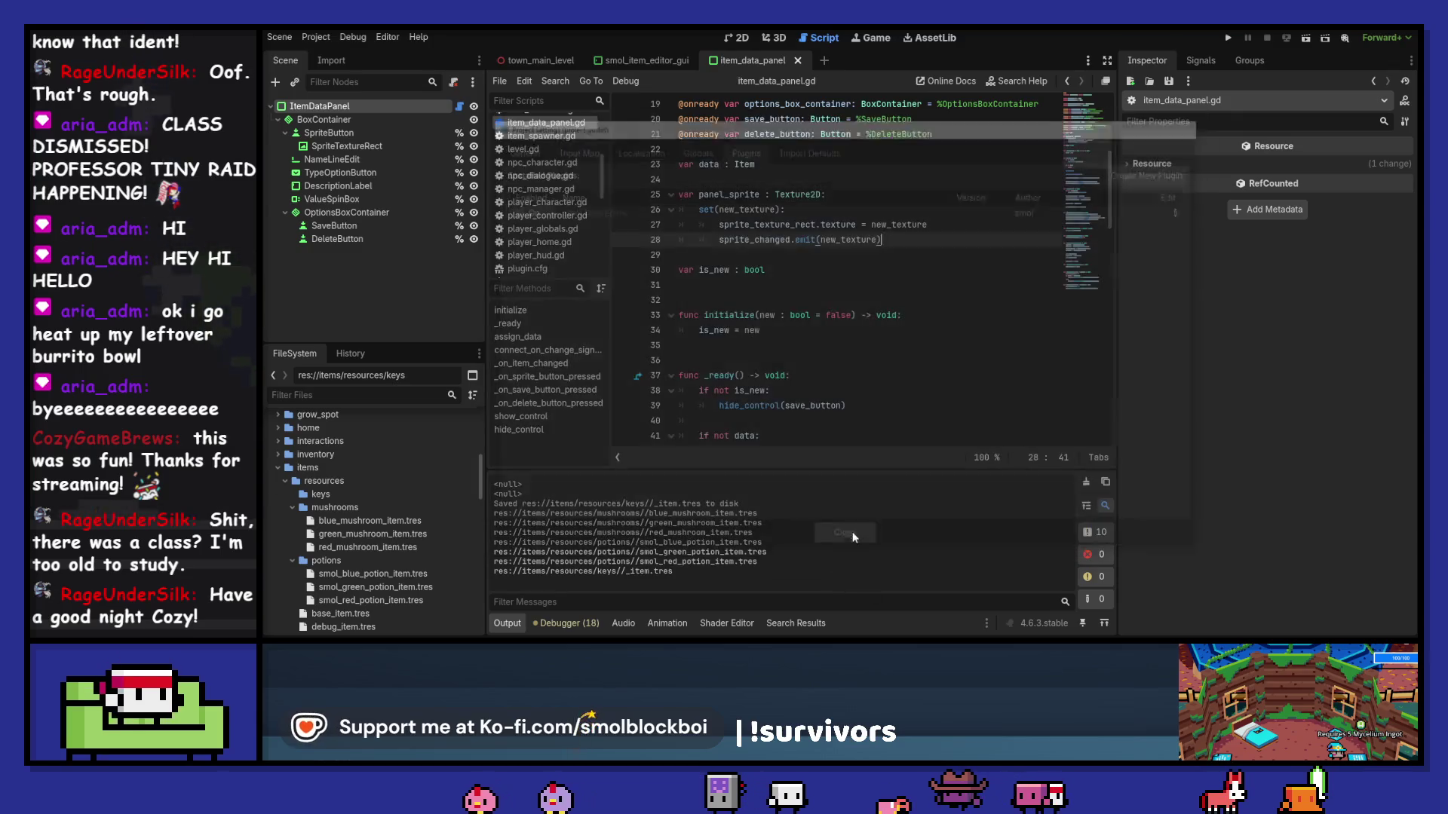
Step: Glance at smol_item_editor_gui, then return to item_data_panel's save handler
left_click(639, 60)
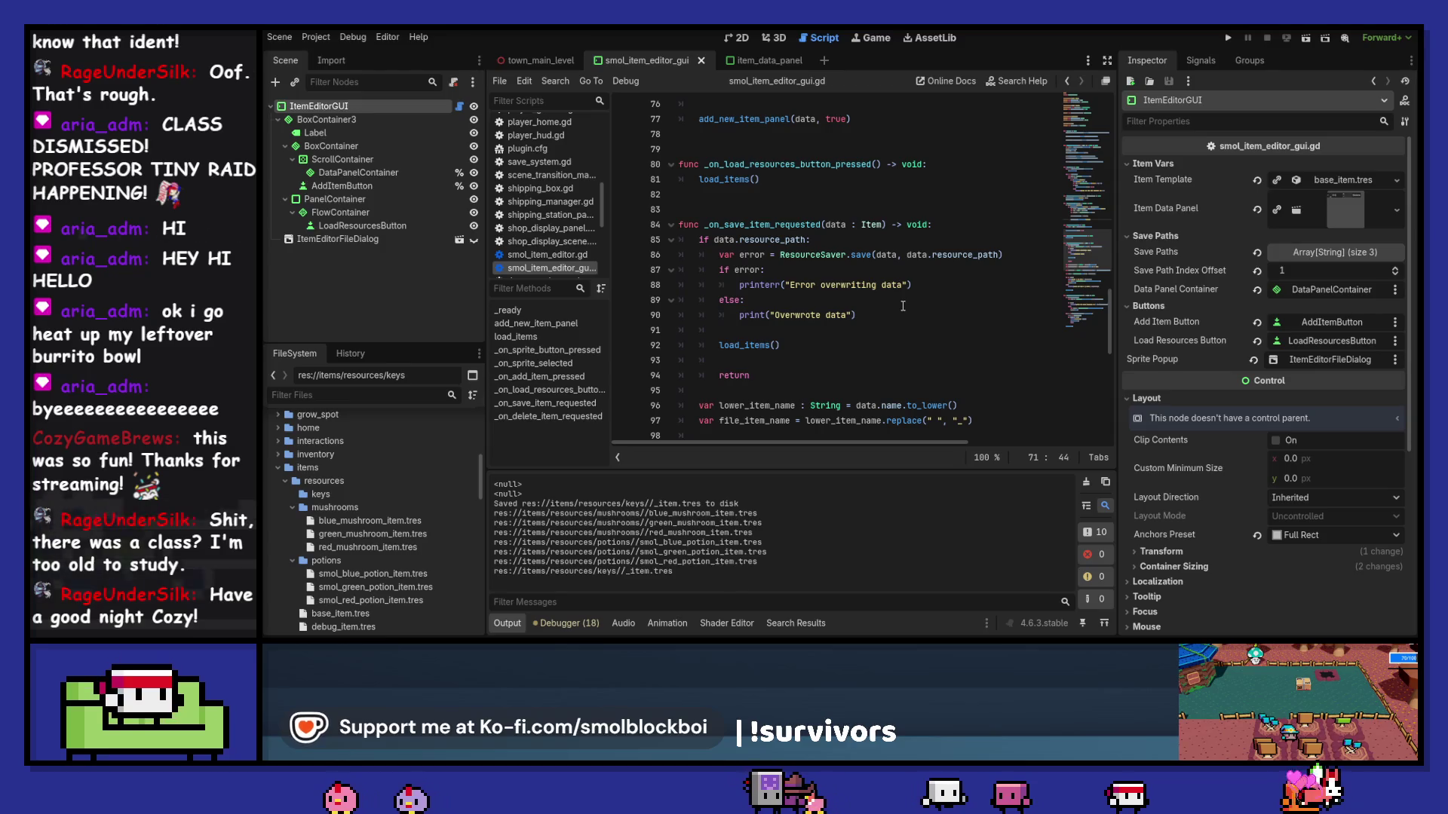
left_click(754, 60)
scroll(858, 277, "down", 20)
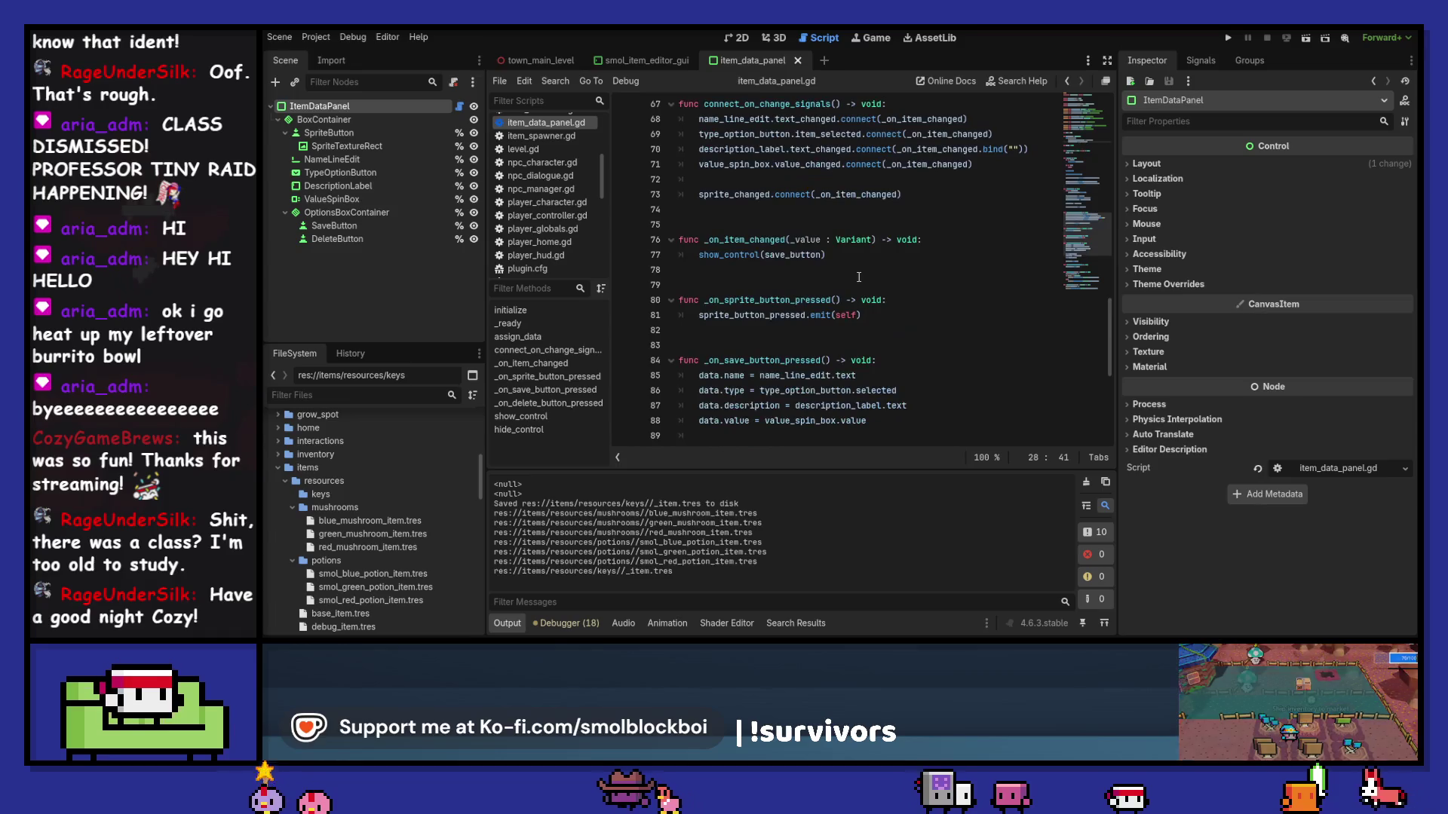
scroll(858, 276, "down", 3)
scroll(858, 277, "up", 4)
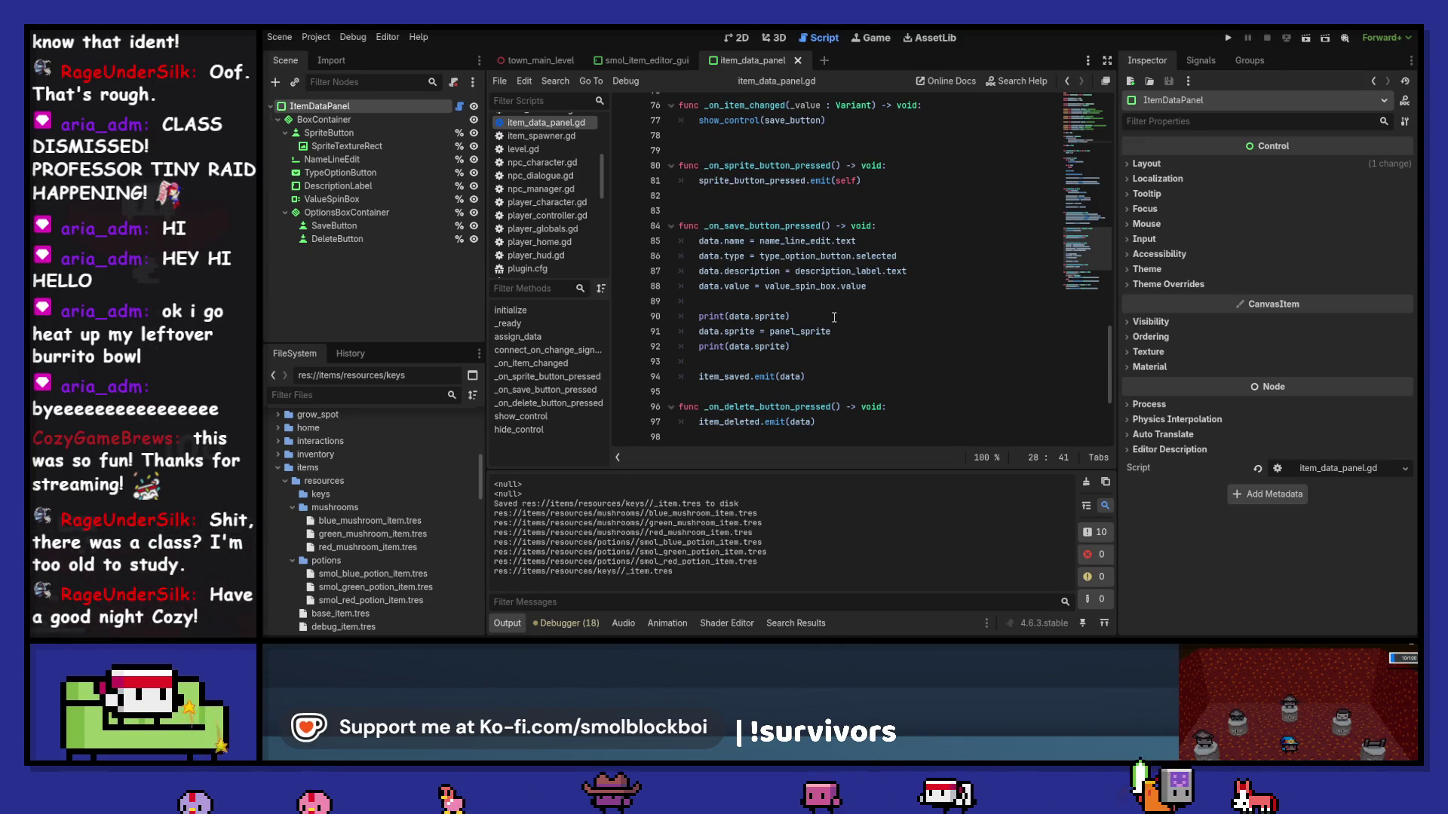
Step: Add a print(panel_sprite) line before the sprite assignment, save, and clear the output log
left_click(811, 317)
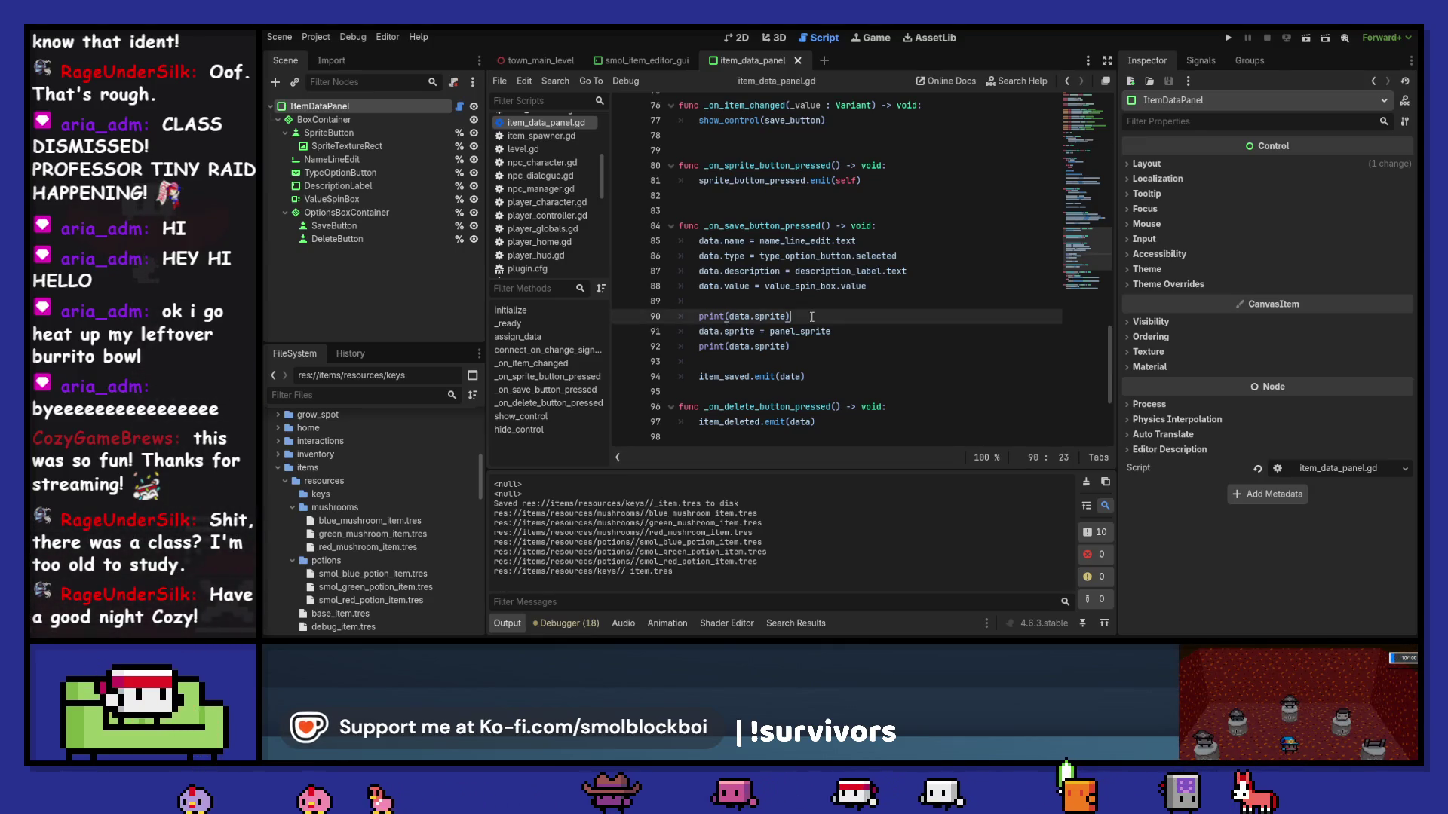
key("ctrl+alt+Down")
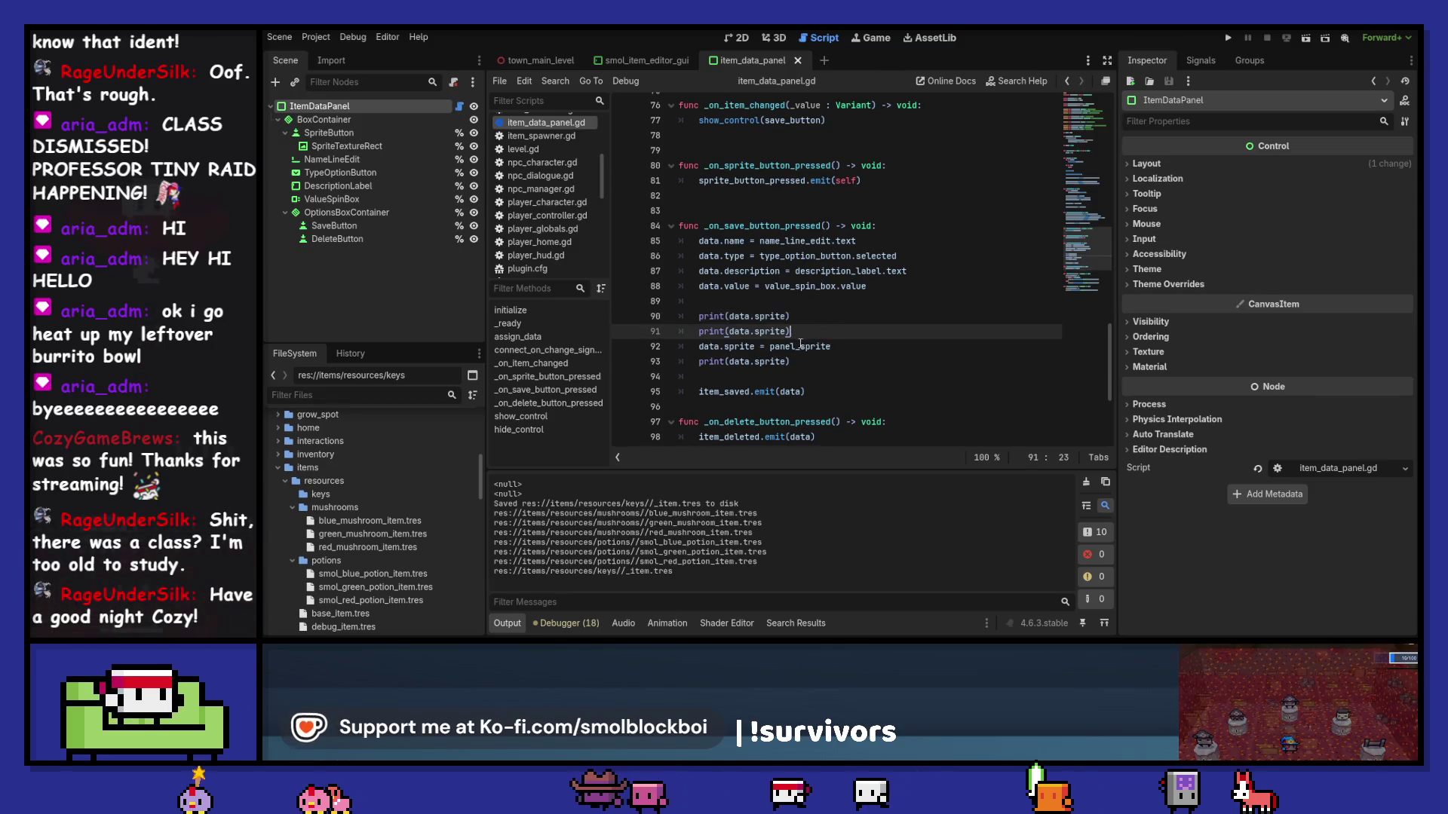
double_click(799, 346)
key("ctrl+c")
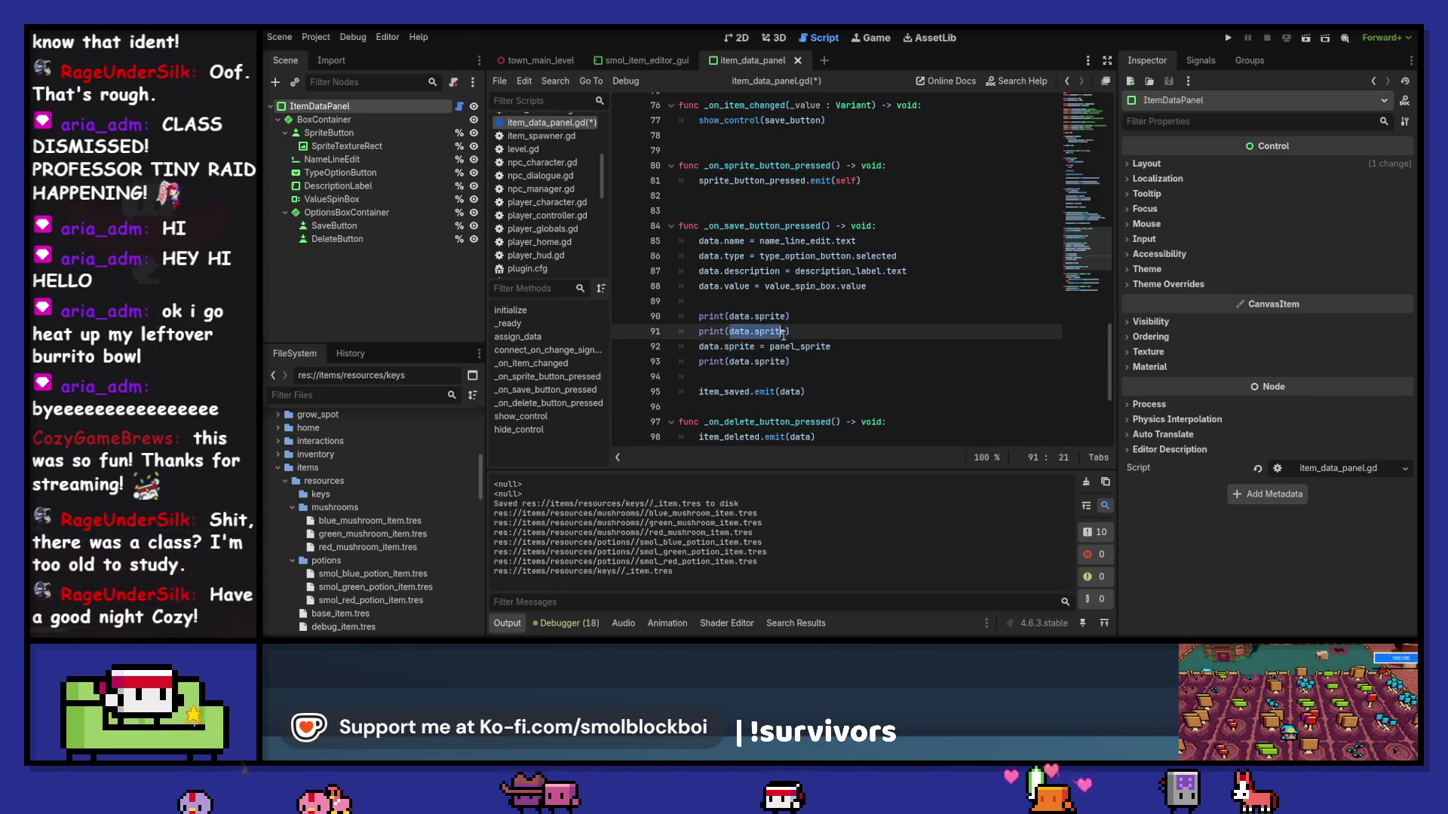
left_click_drag(730, 331, 789, 331)
key("ctrl+v")
key("ctrl+s")
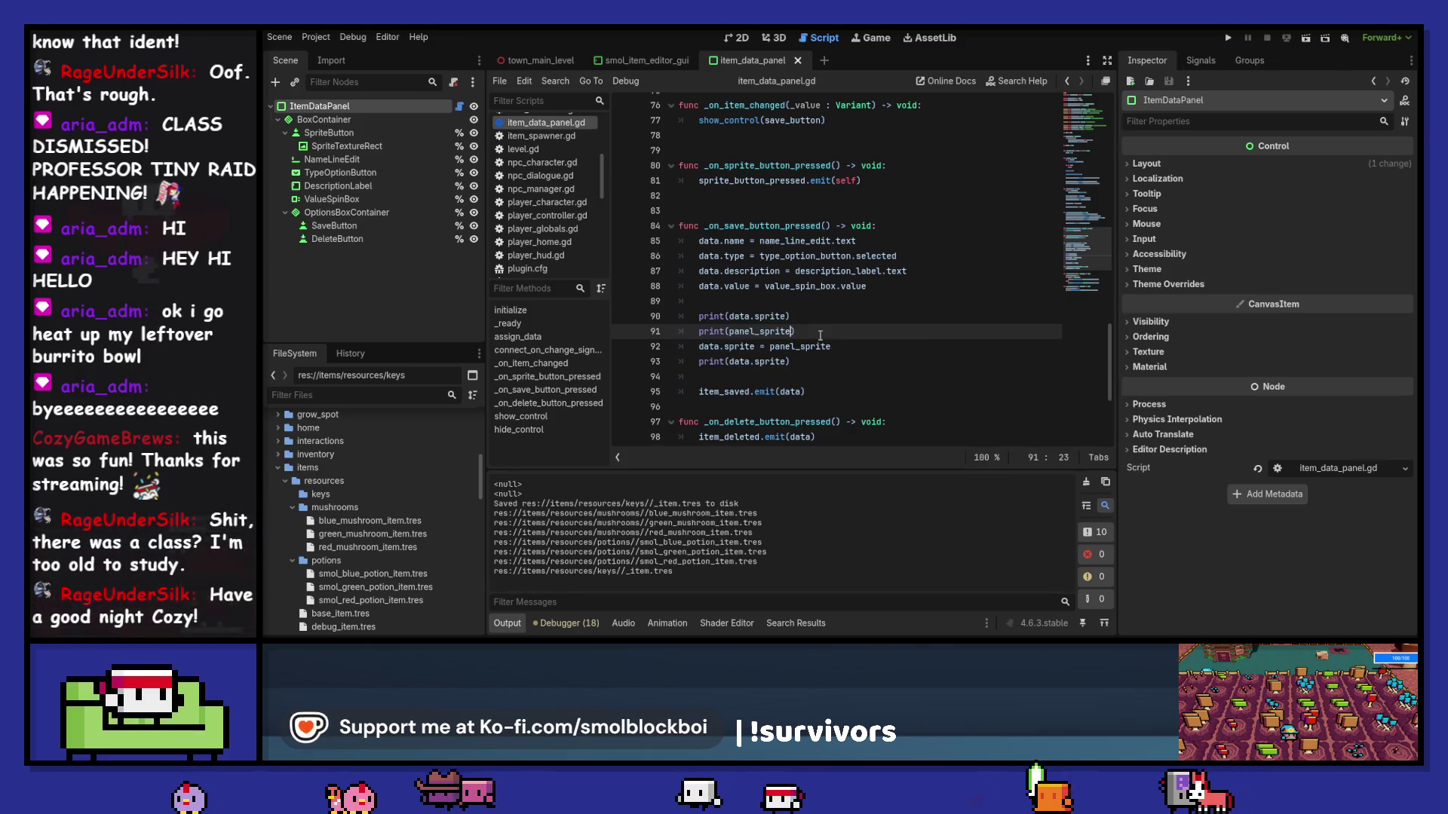
left_click(1087, 482)
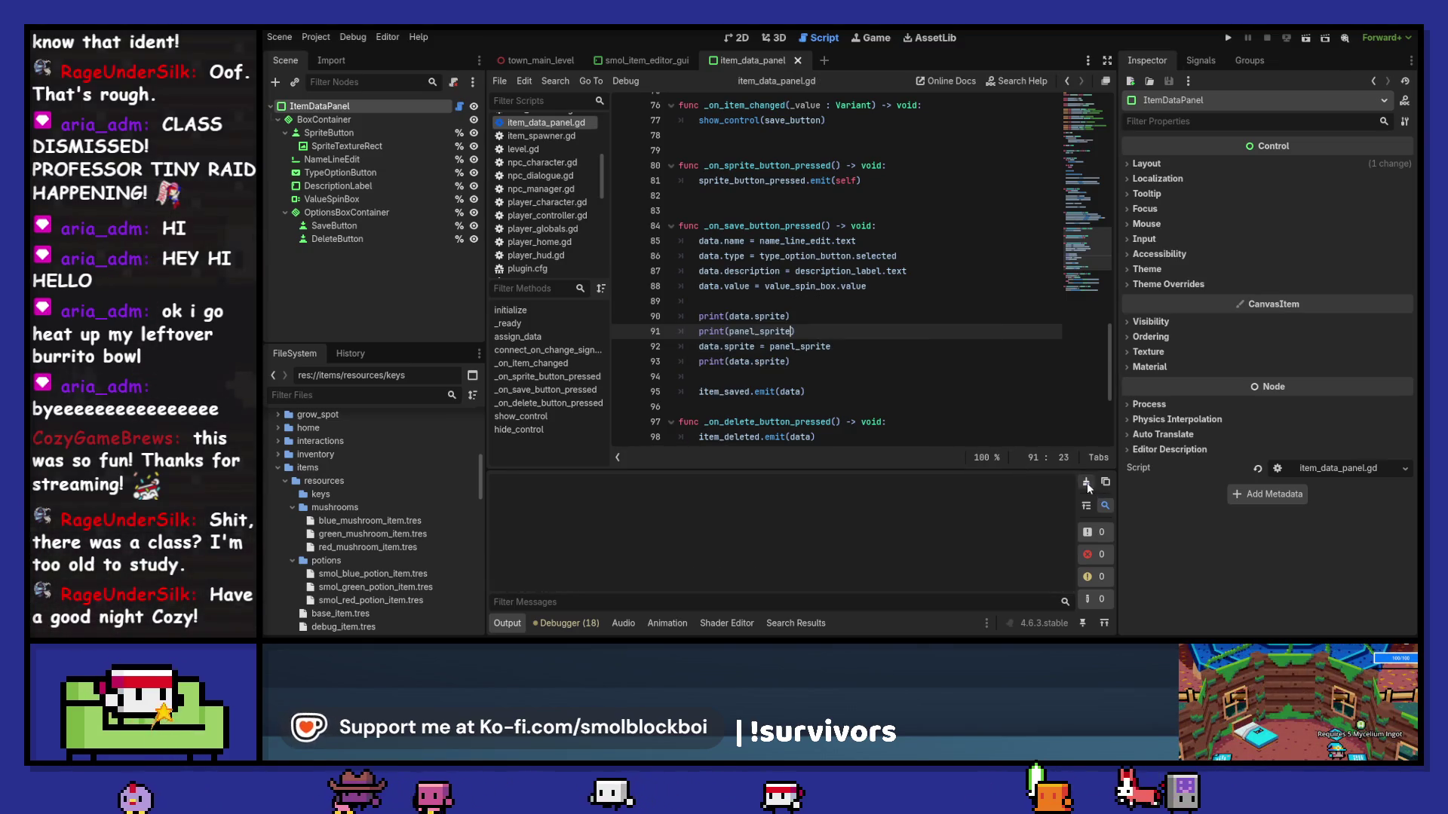
left_click(628, 58)
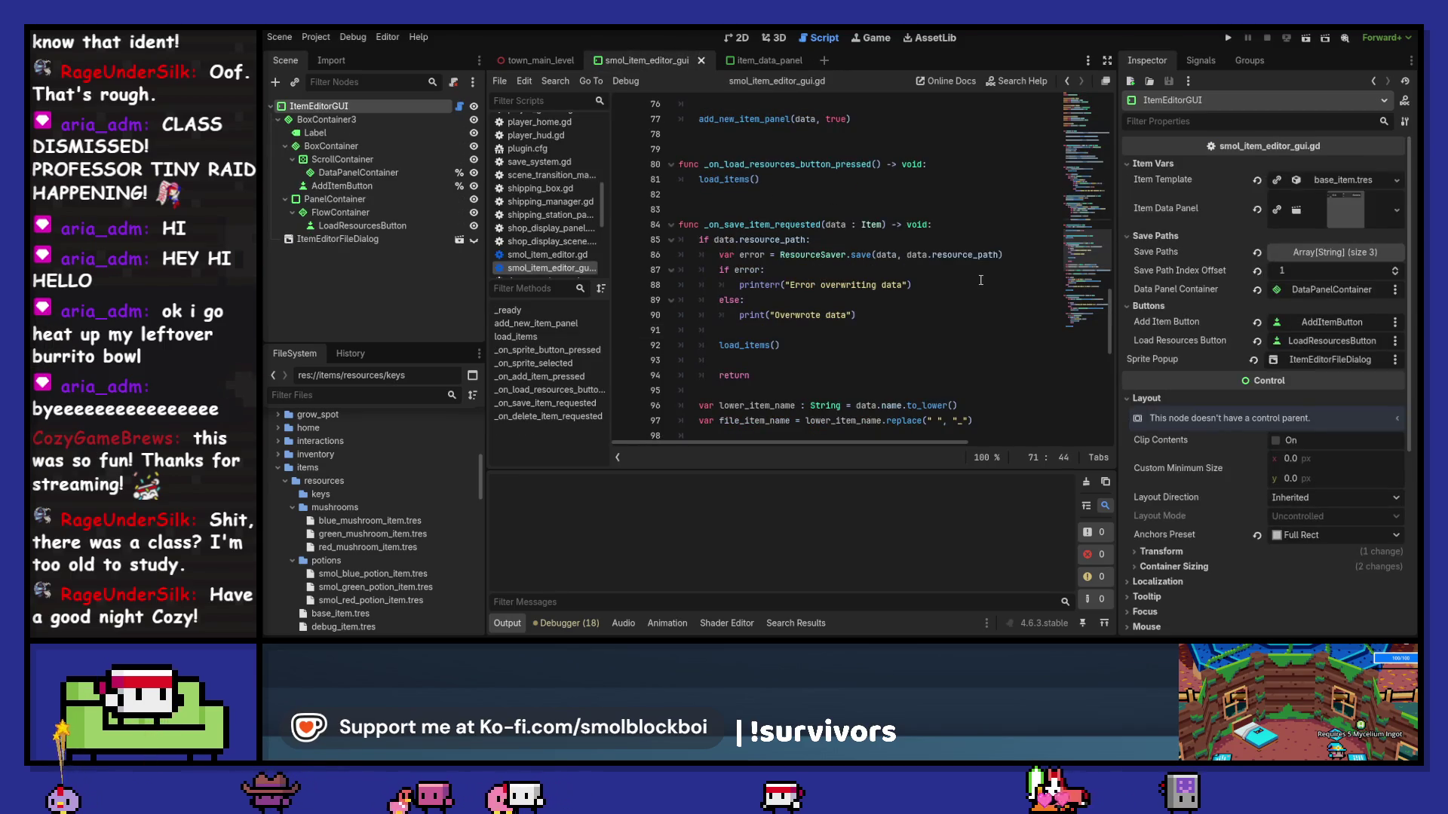
Step: Read through _on_save_item_requested in smol_item_editor_gui.gd, then go back to item_data_panel.gd
scroll(980, 279, "down", 3)
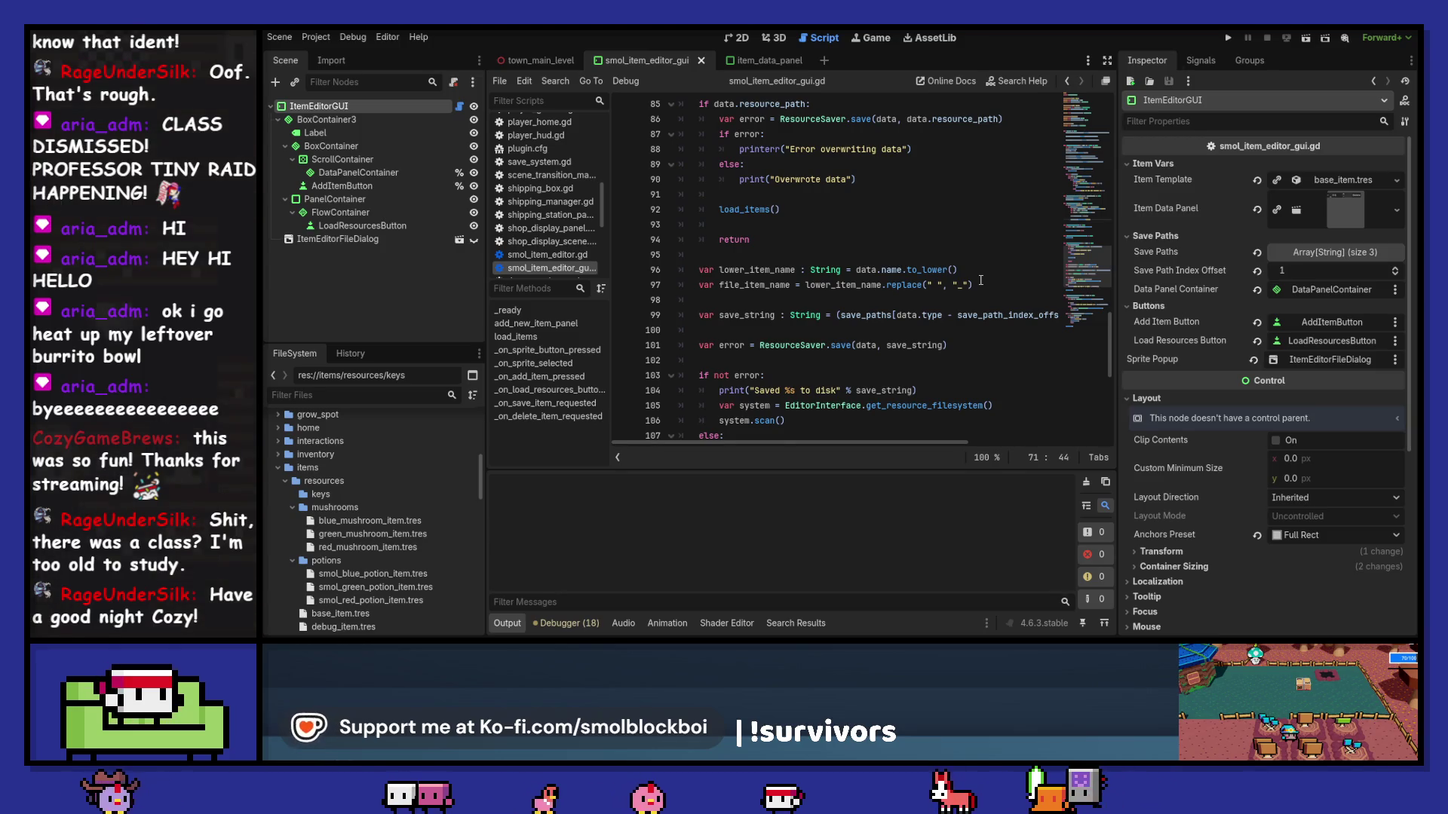
scroll(980, 280, "up", 1)
scroll(980, 280, "down", 5)
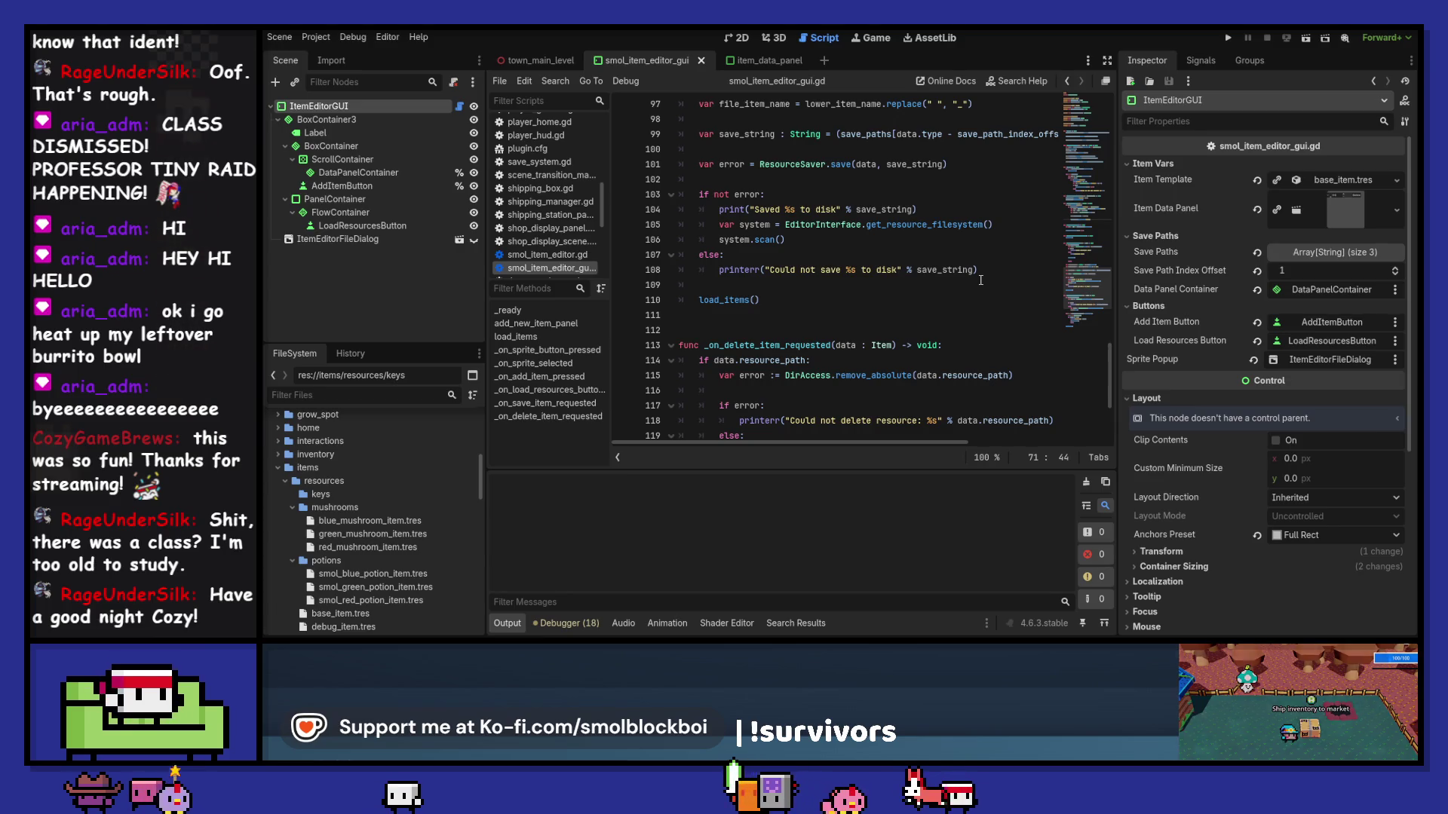
scroll(980, 280, "up", 3)
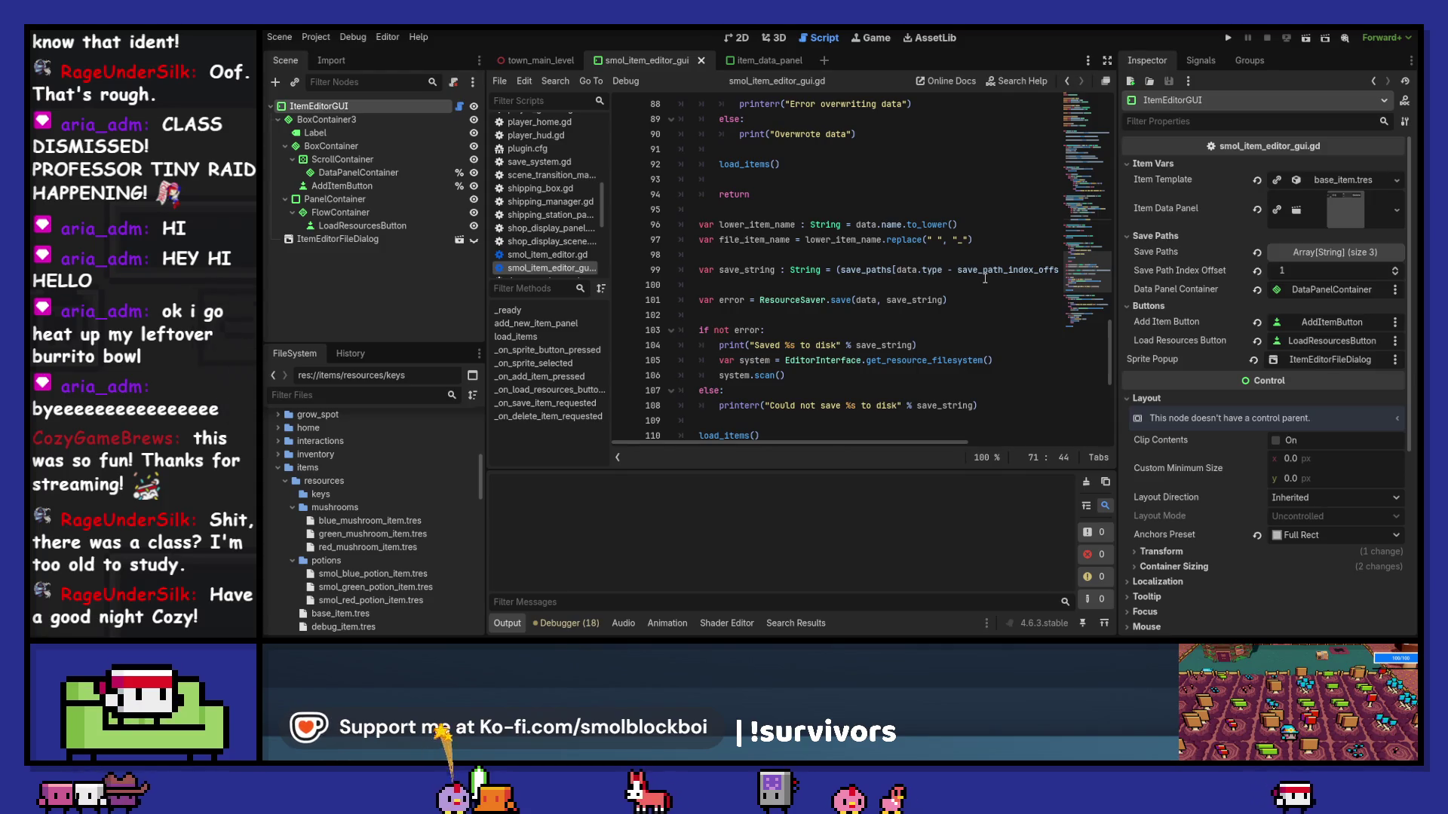
left_click(769, 60)
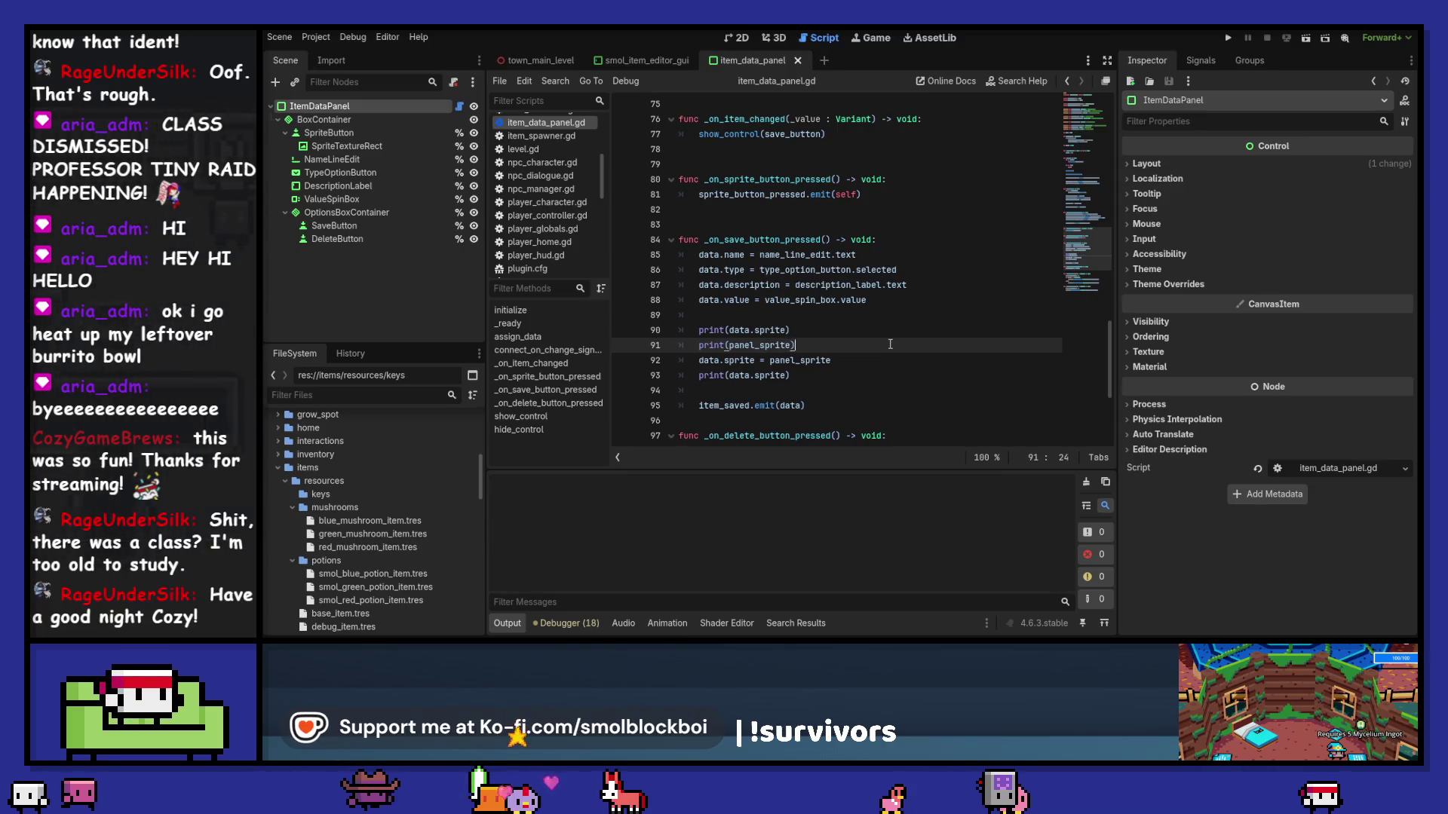
Step: Duplicate print(panel_sprite) below data.sprite = panel_sprite and save the script
key("ctrl+shift+d")
key("alt+Down")
key("alt+Down")
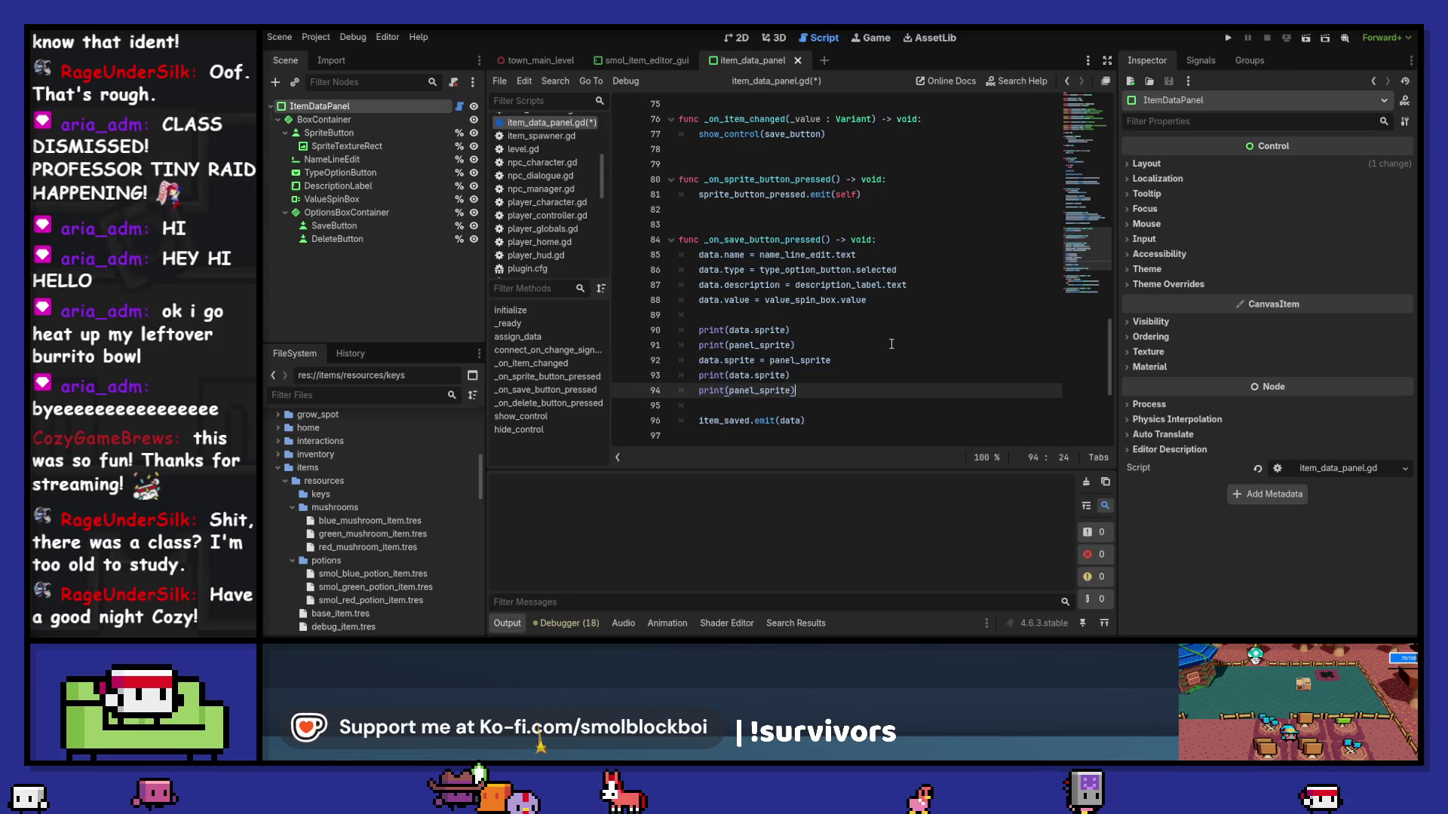
key("ctrl+s")
Step: Enable the Smol Item Editor plugin in Project Settings
left_click(310, 39)
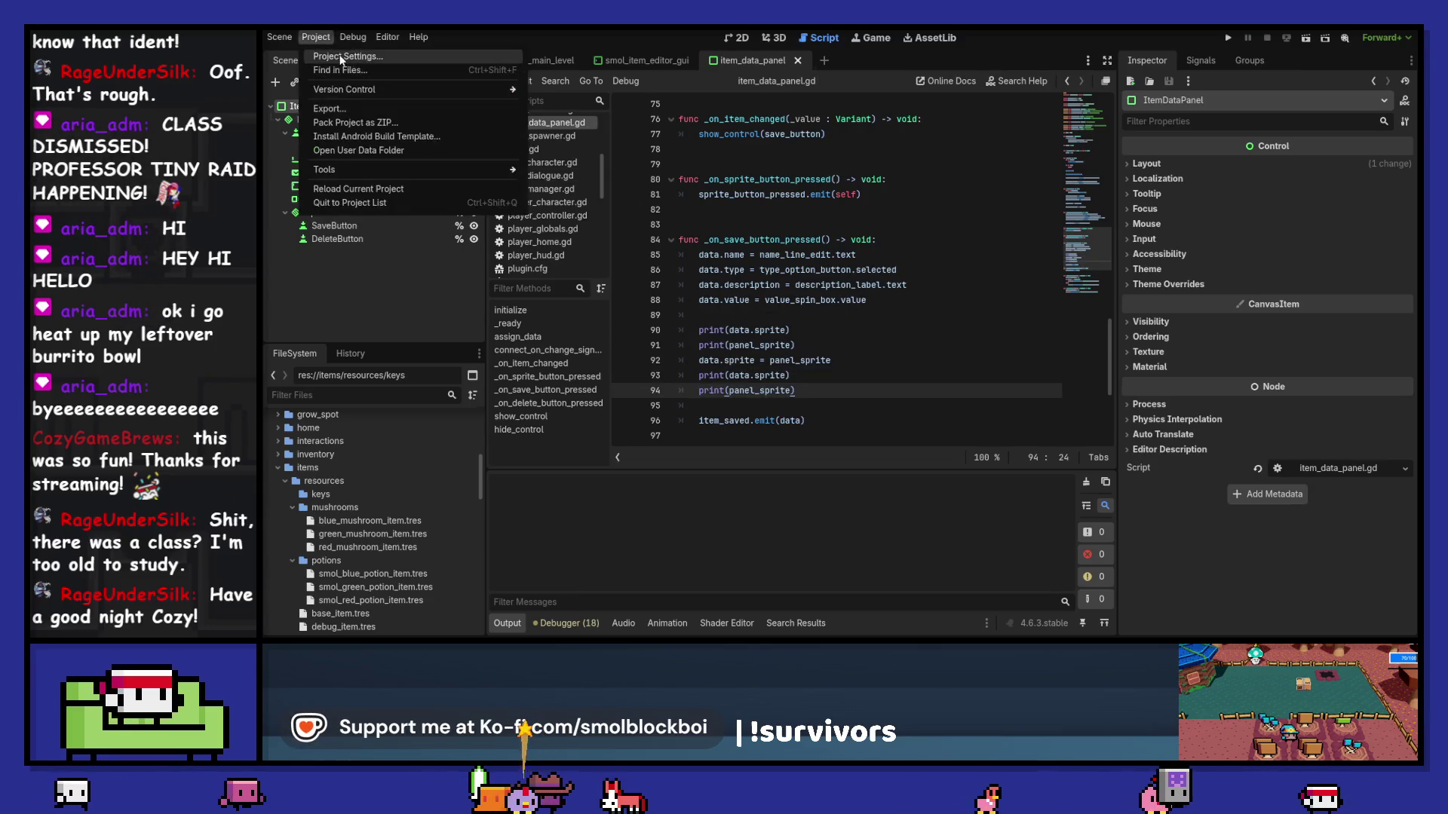
left_click(332, 55)
left_click(510, 210)
left_click(875, 541)
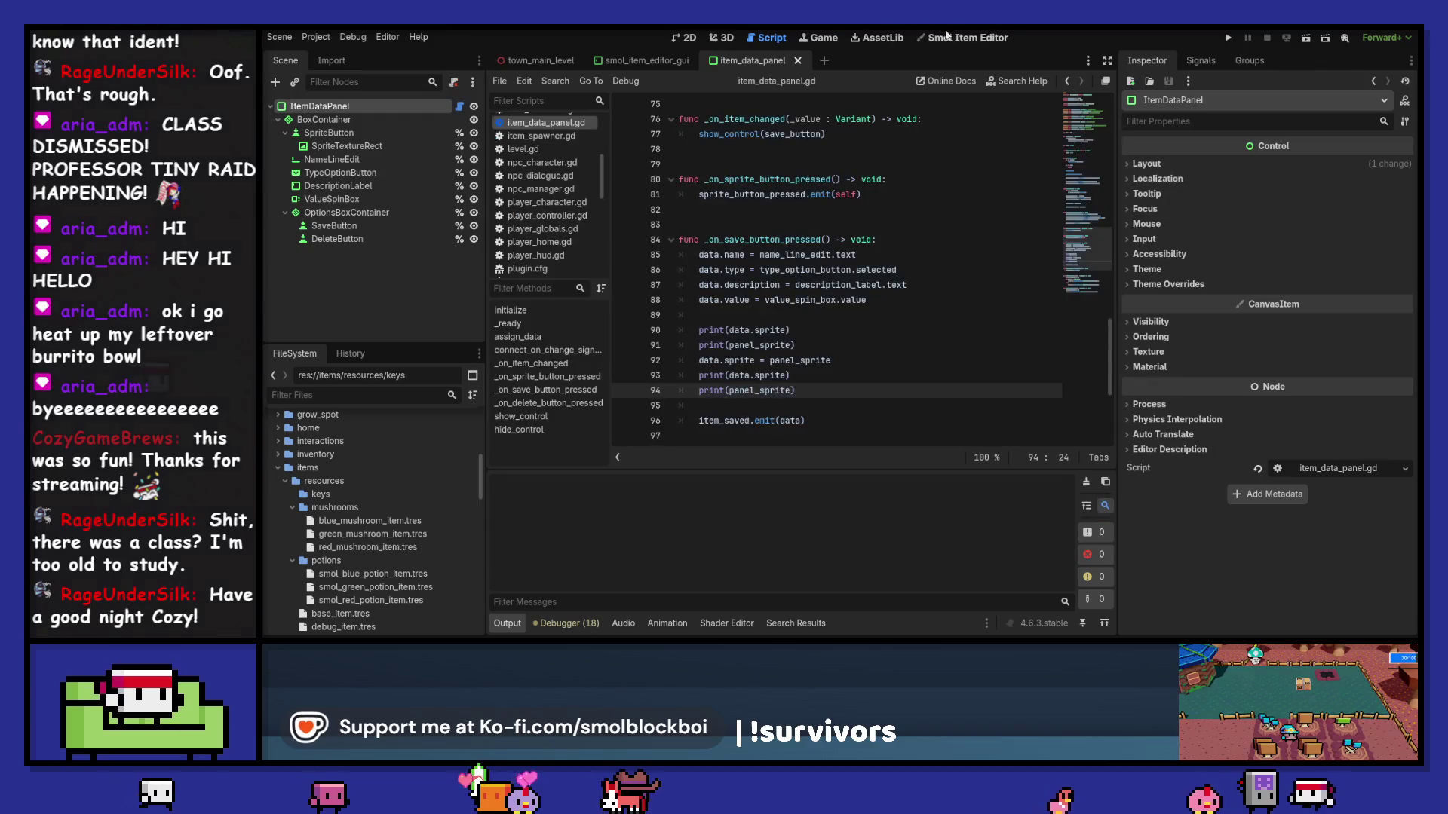
Step: Give a new item a sprite from the abilities image folder and save it
left_click(967, 37)
left_click(509, 114)
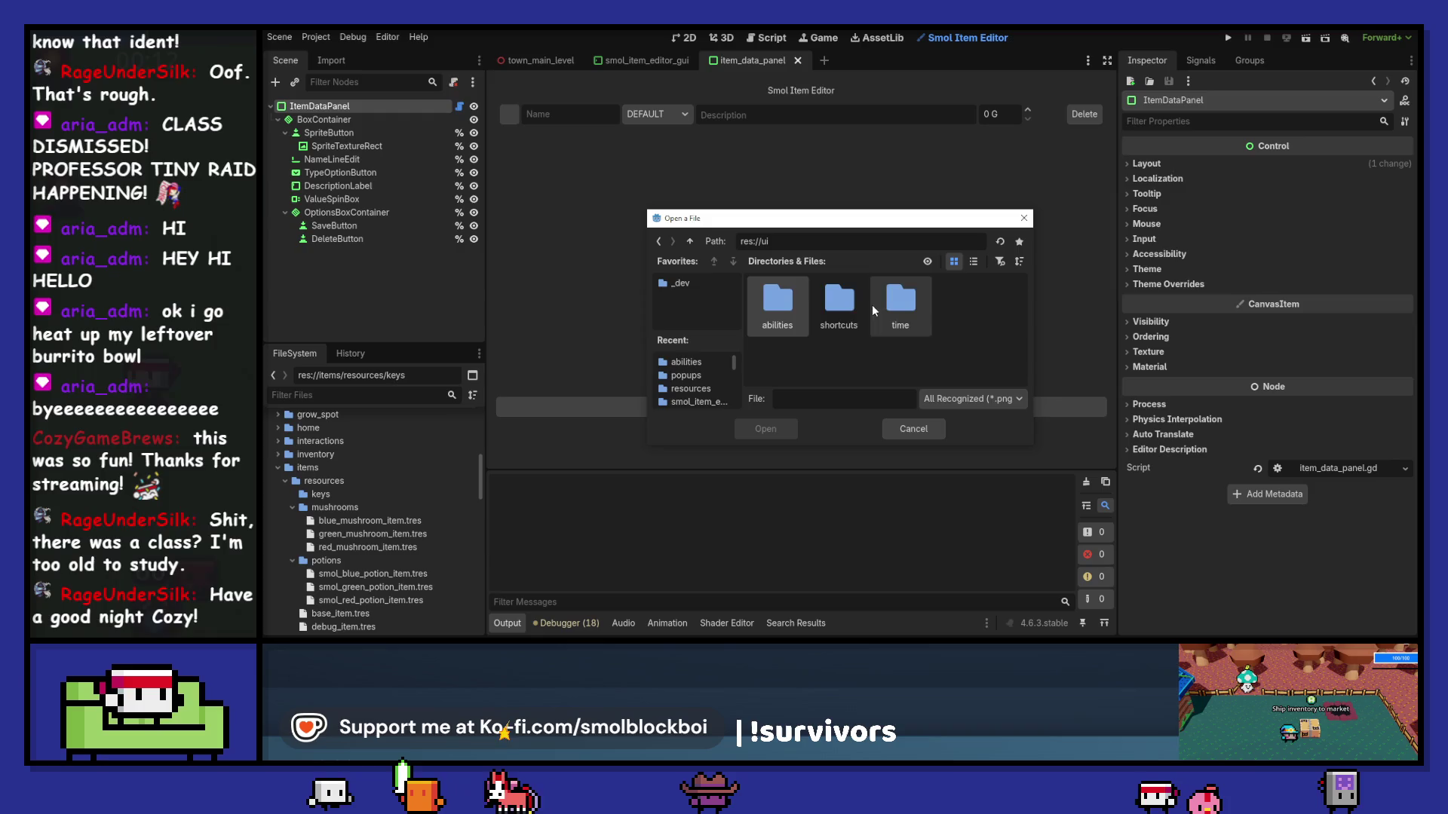
double_click(777, 307)
double_click(777, 306)
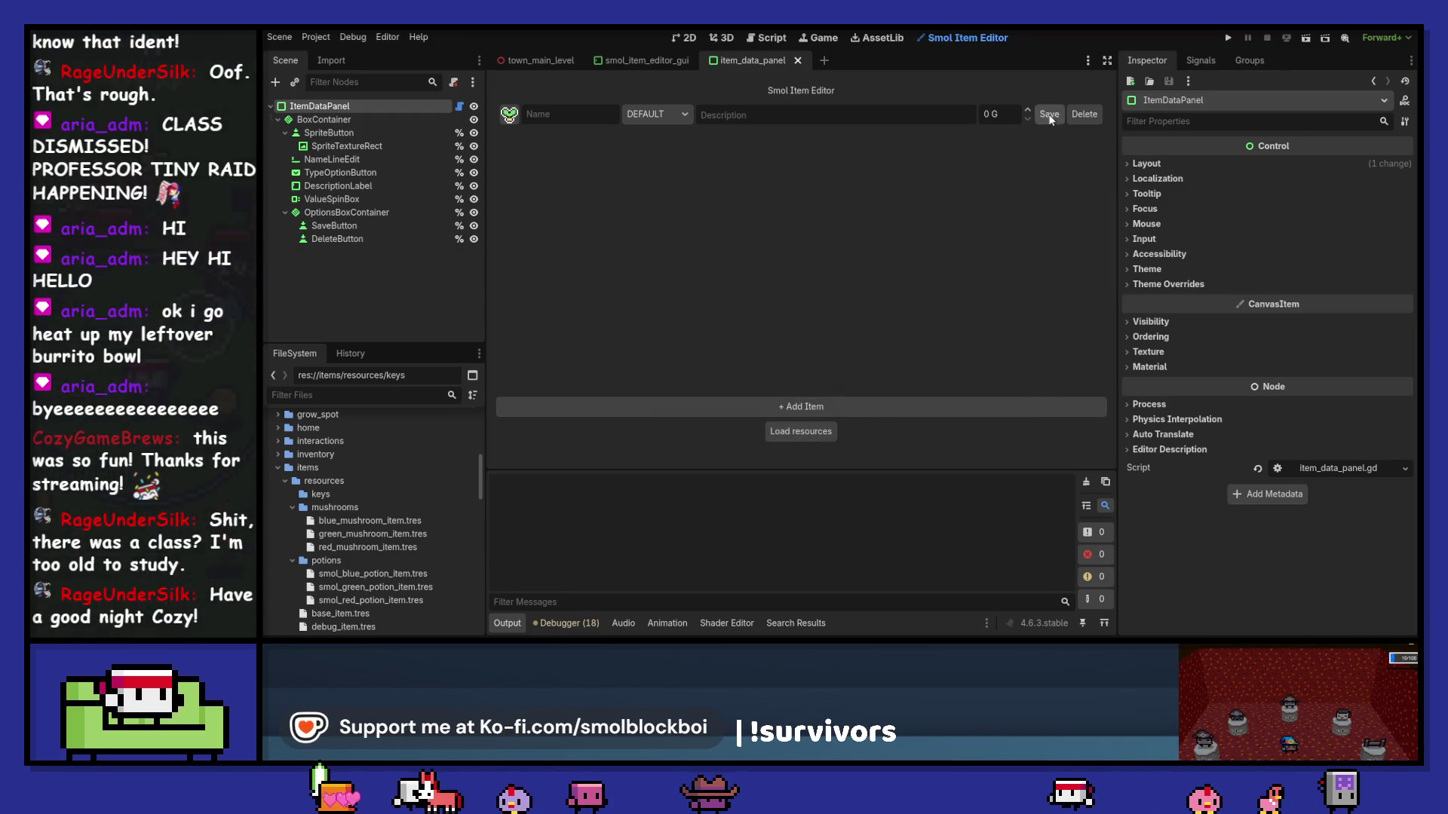
left_click(1049, 114)
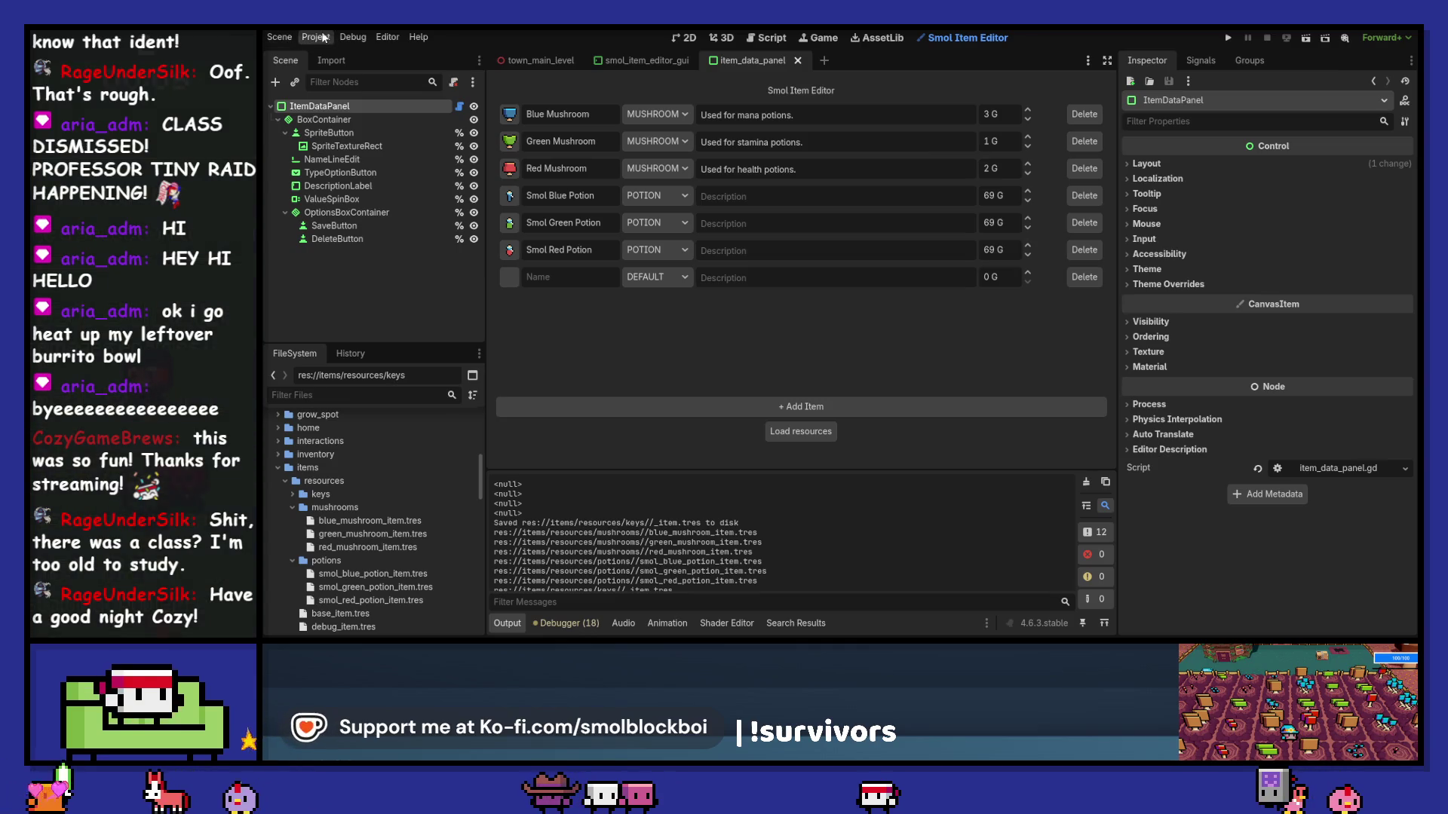
Step: Reload the item list from resources, then disable the Smol Item Editor plugin
left_click(1098, 278)
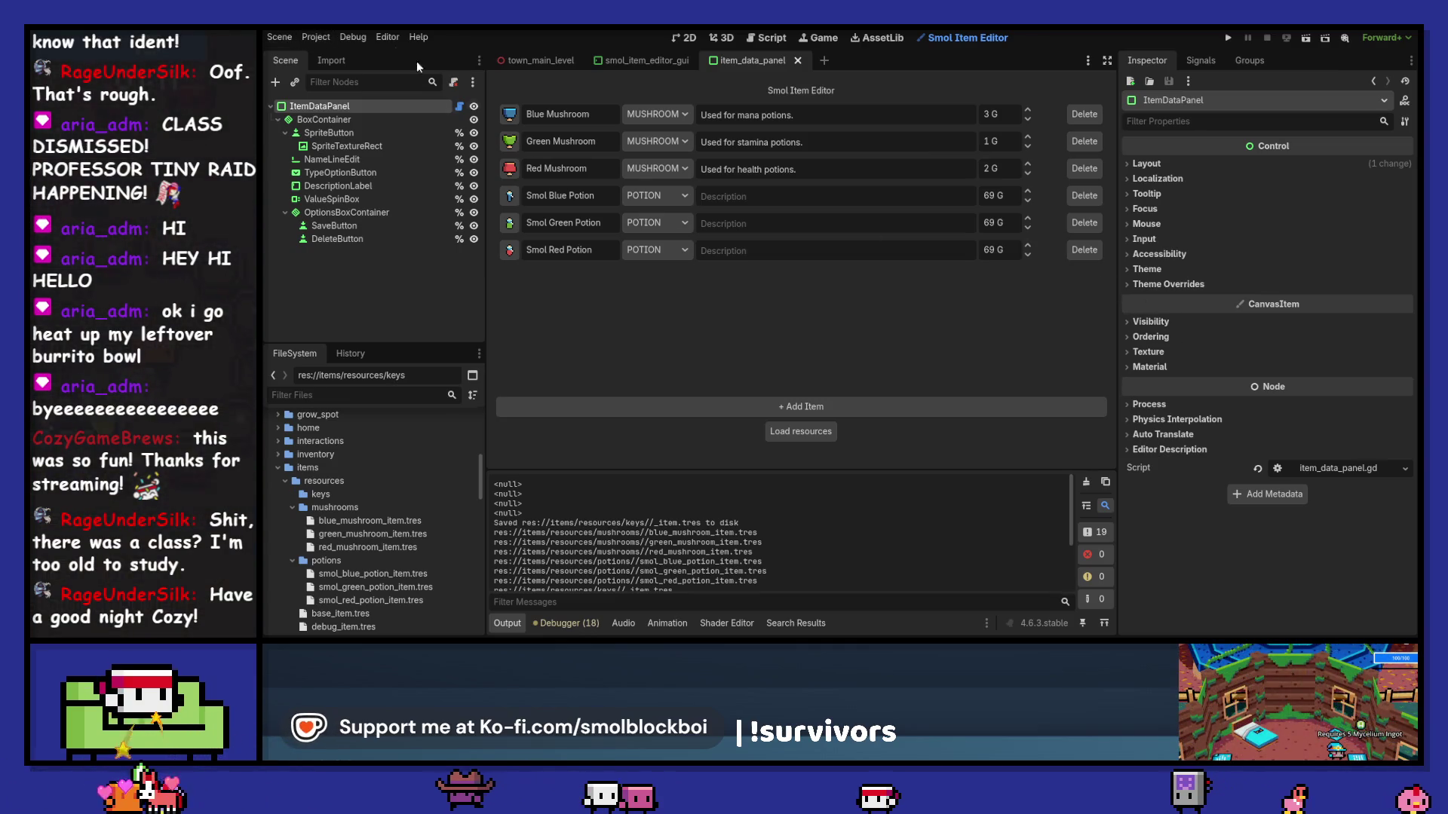
left_click(305, 40)
left_click(332, 53)
left_click(510, 210)
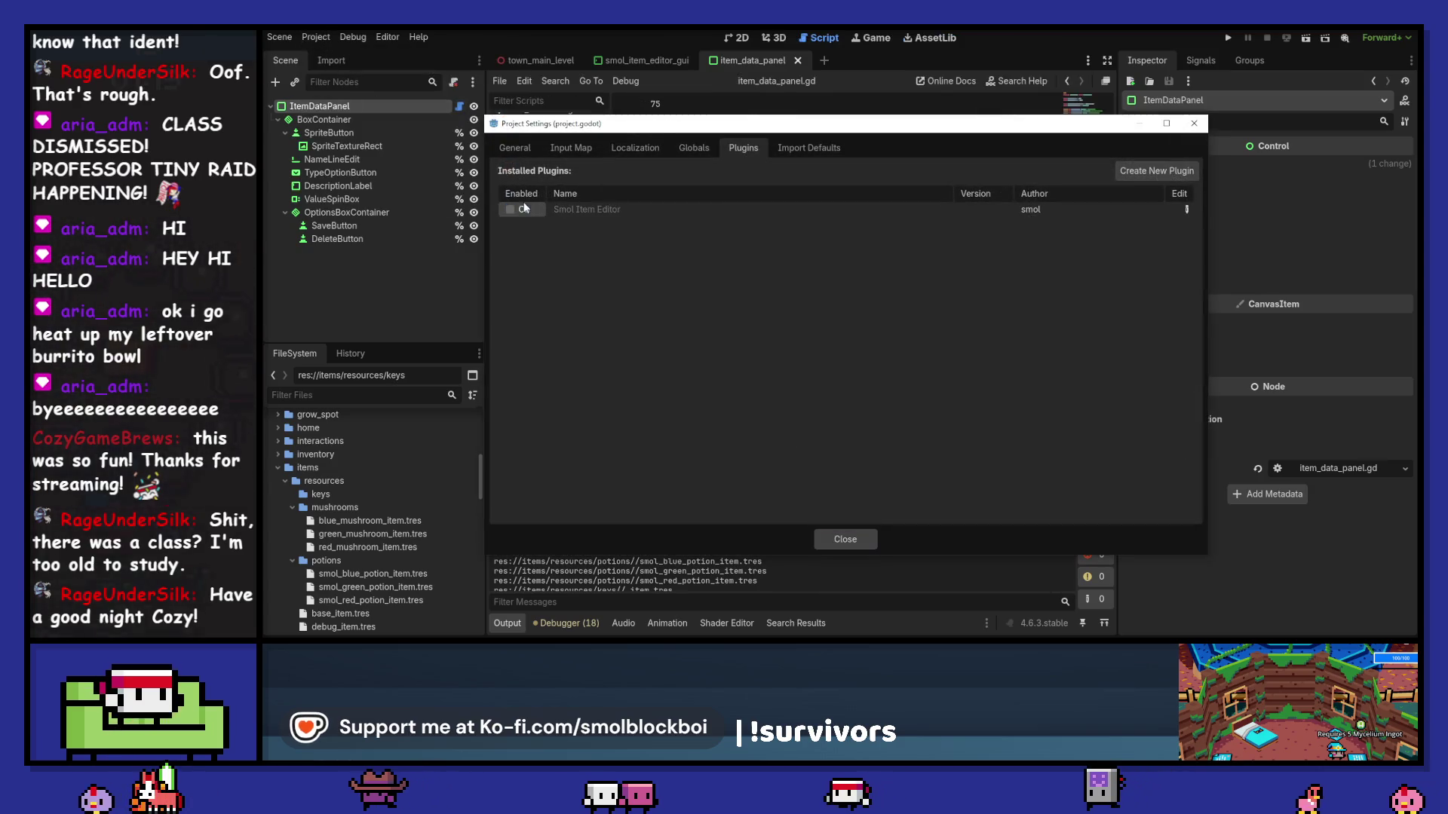
left_click(845, 540)
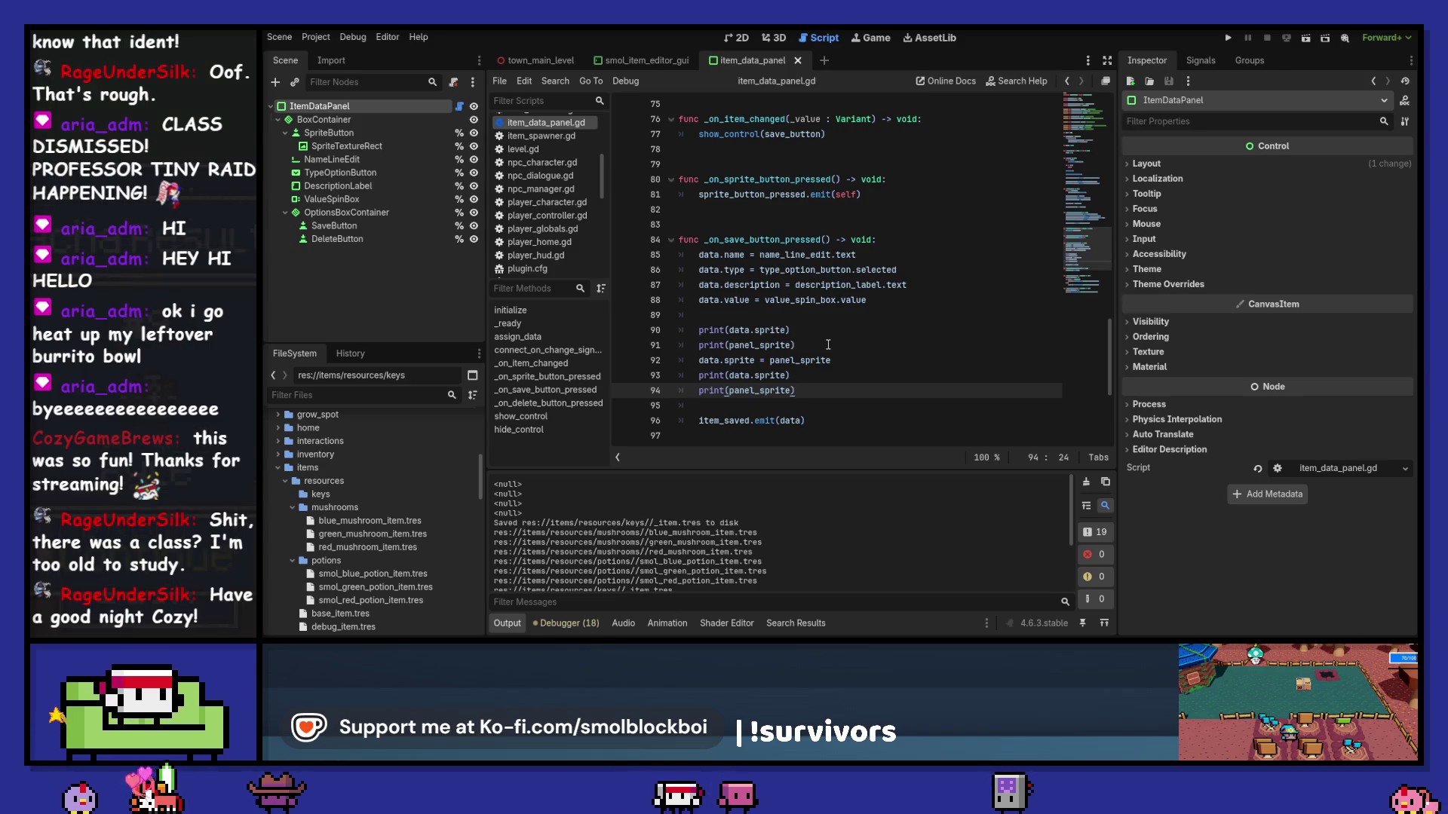
Step: Highlight every use of panel_sprite and scroll through the item_data_panel script
double_click(740, 348)
scroll(948, 321, "up", 9)
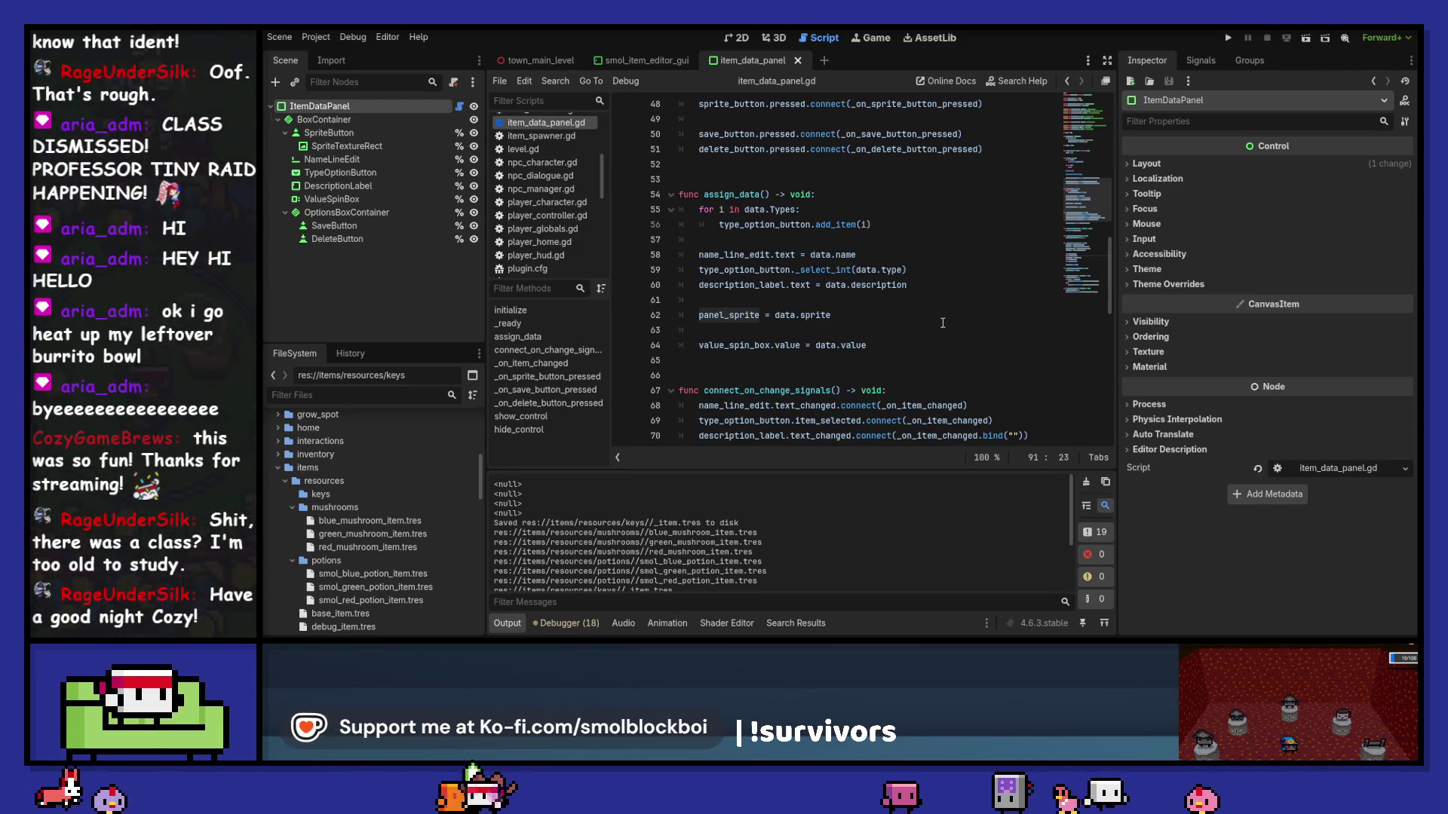
scroll(943, 323, "up", 13)
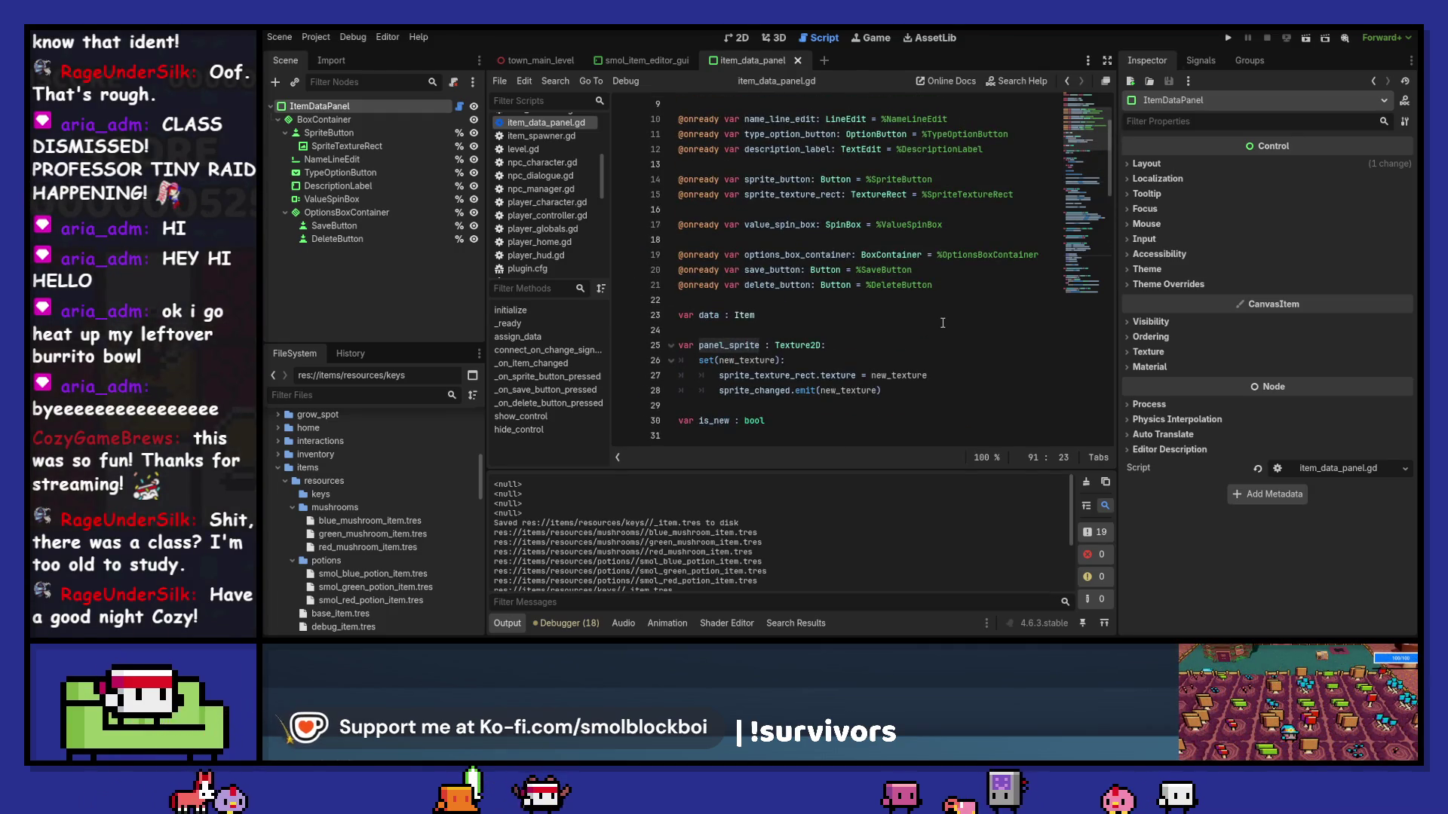
scroll(943, 323, "down", 17)
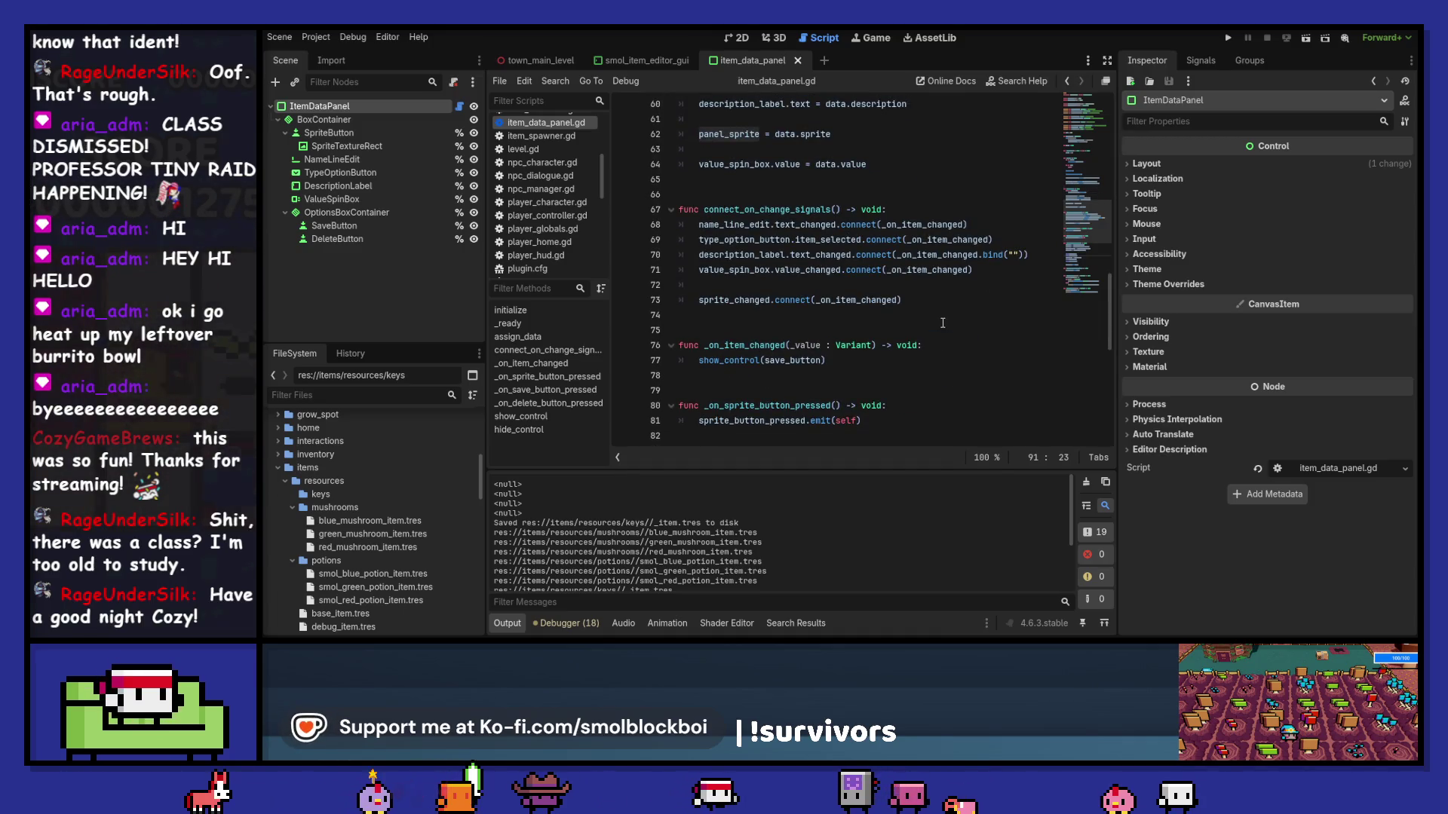
scroll(942, 322, "down", 5)
Step: Delete the data.sprite and panel_sprite prints around the assignment, save, and remove blank line 89
left_click(847, 351)
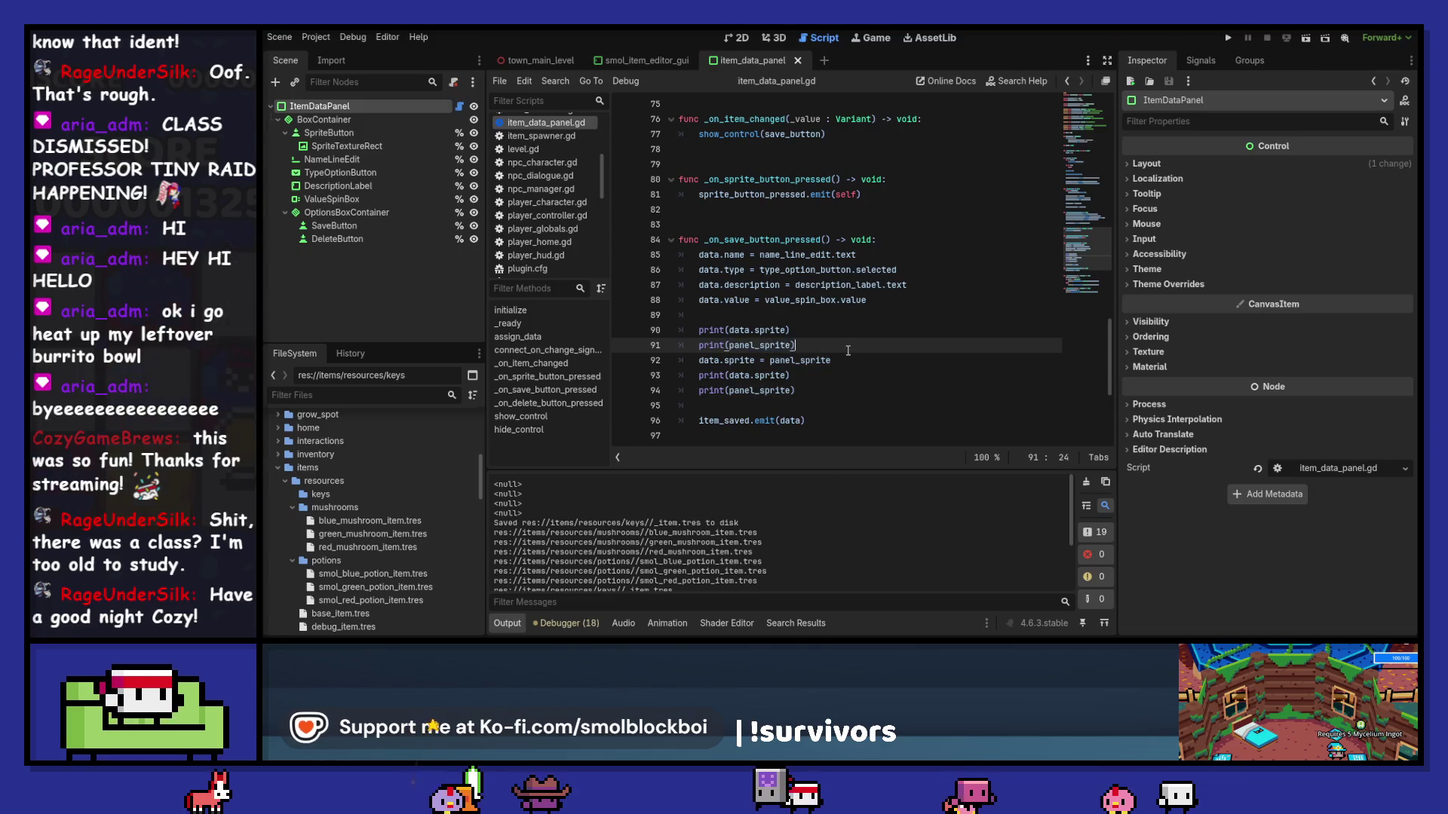
left_click_drag(659, 332, 636, 333)
key("BackSpace")
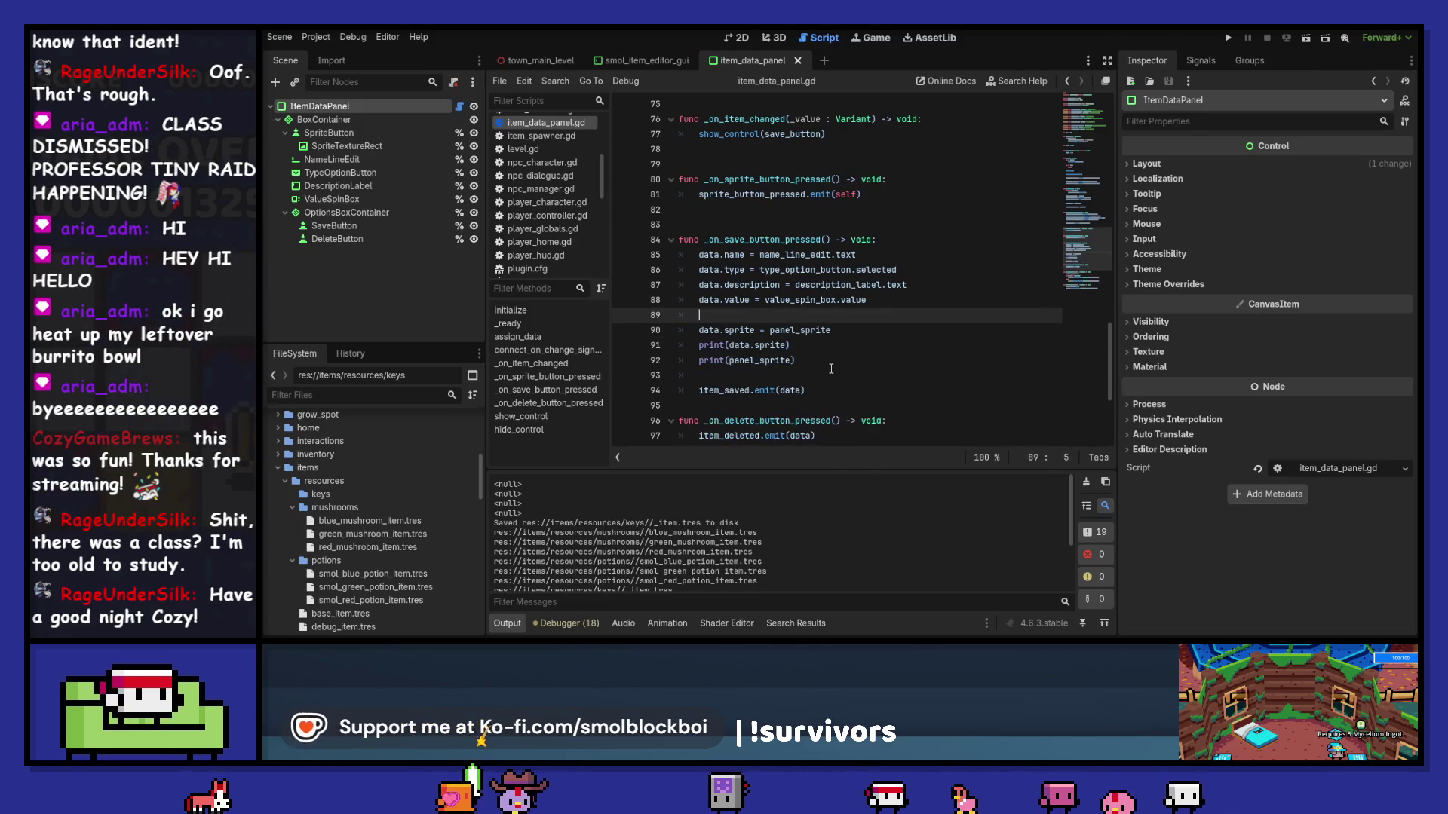
key("Delete")
left_click_drag(833, 331, 844, 359)
key("BackSpace")
key("ctrl+s")
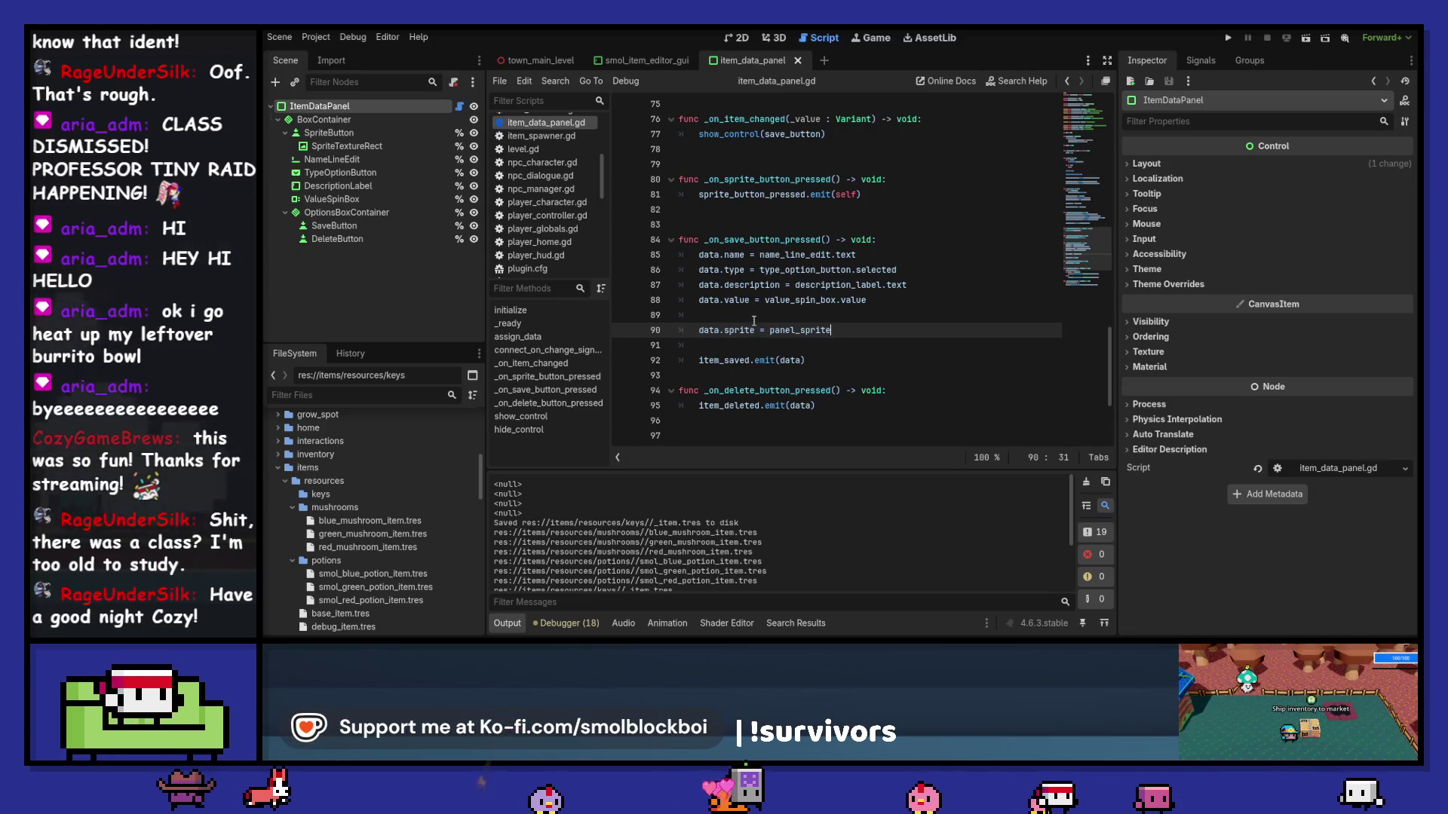
left_click(753, 314)
key("BackSpace")
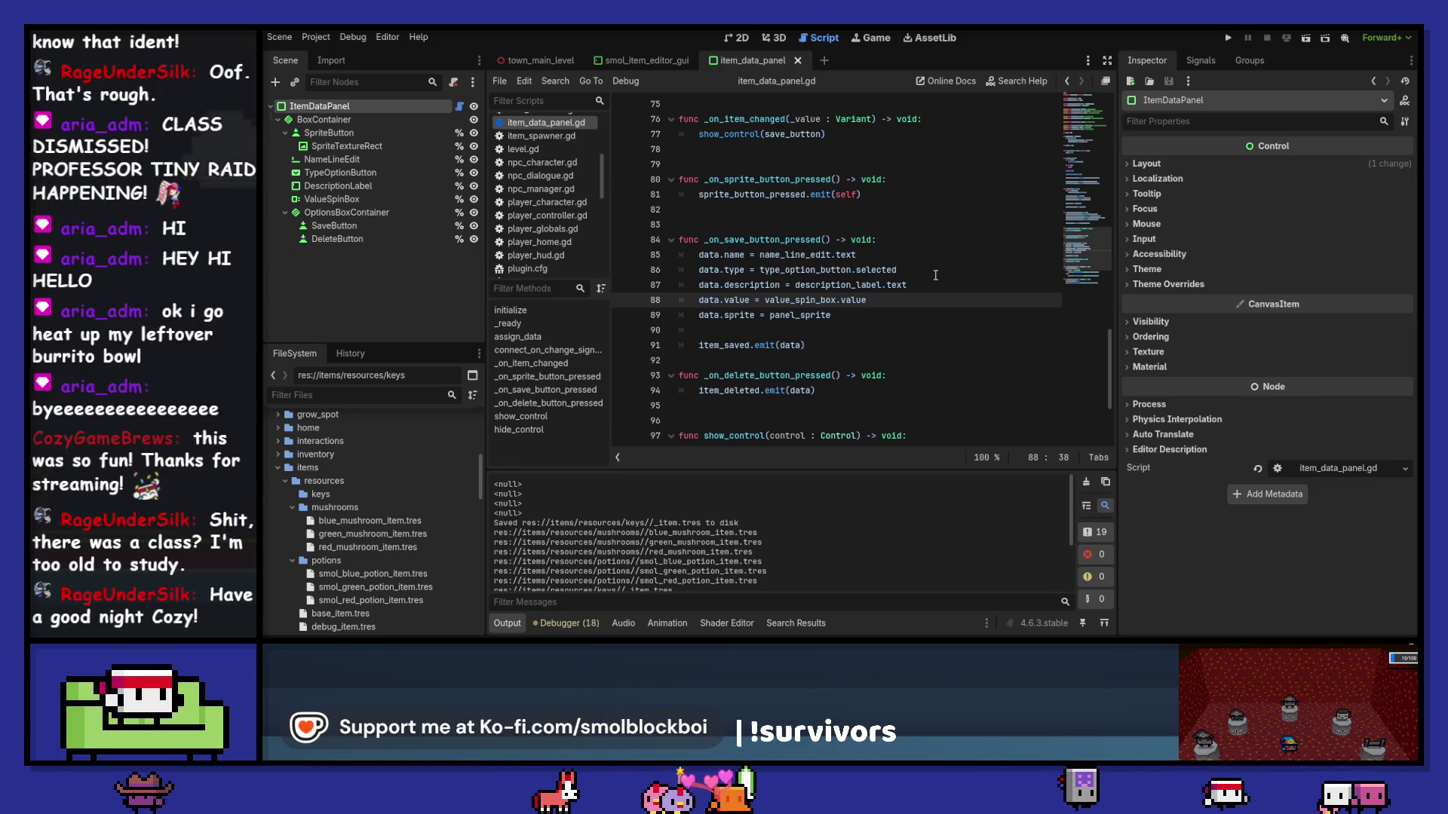
Step: Clear the Output log and scroll up to review _ready and assign_data in item_data_panel.gd
left_click(1086, 484)
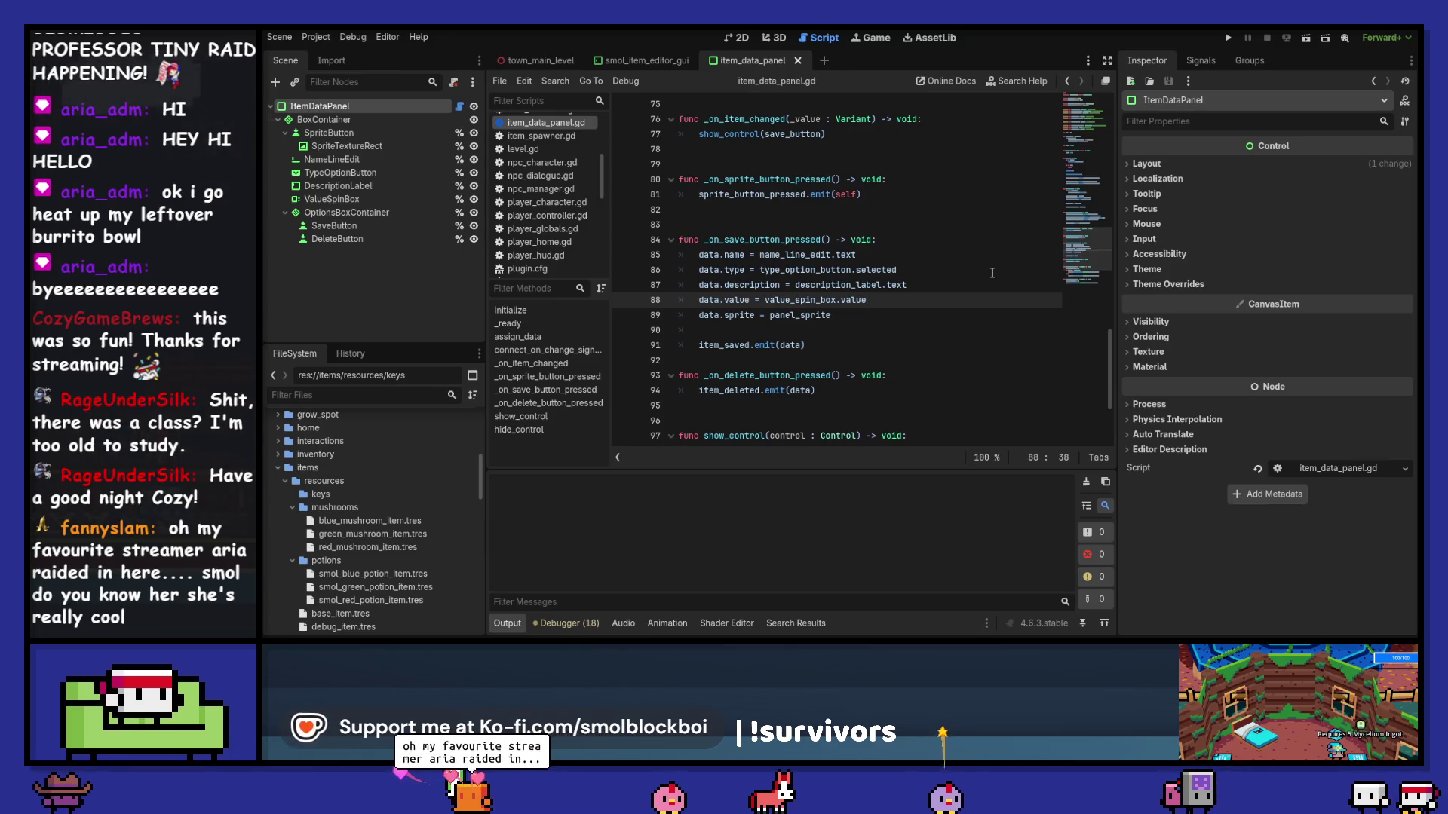
scroll(992, 272, "up", 5)
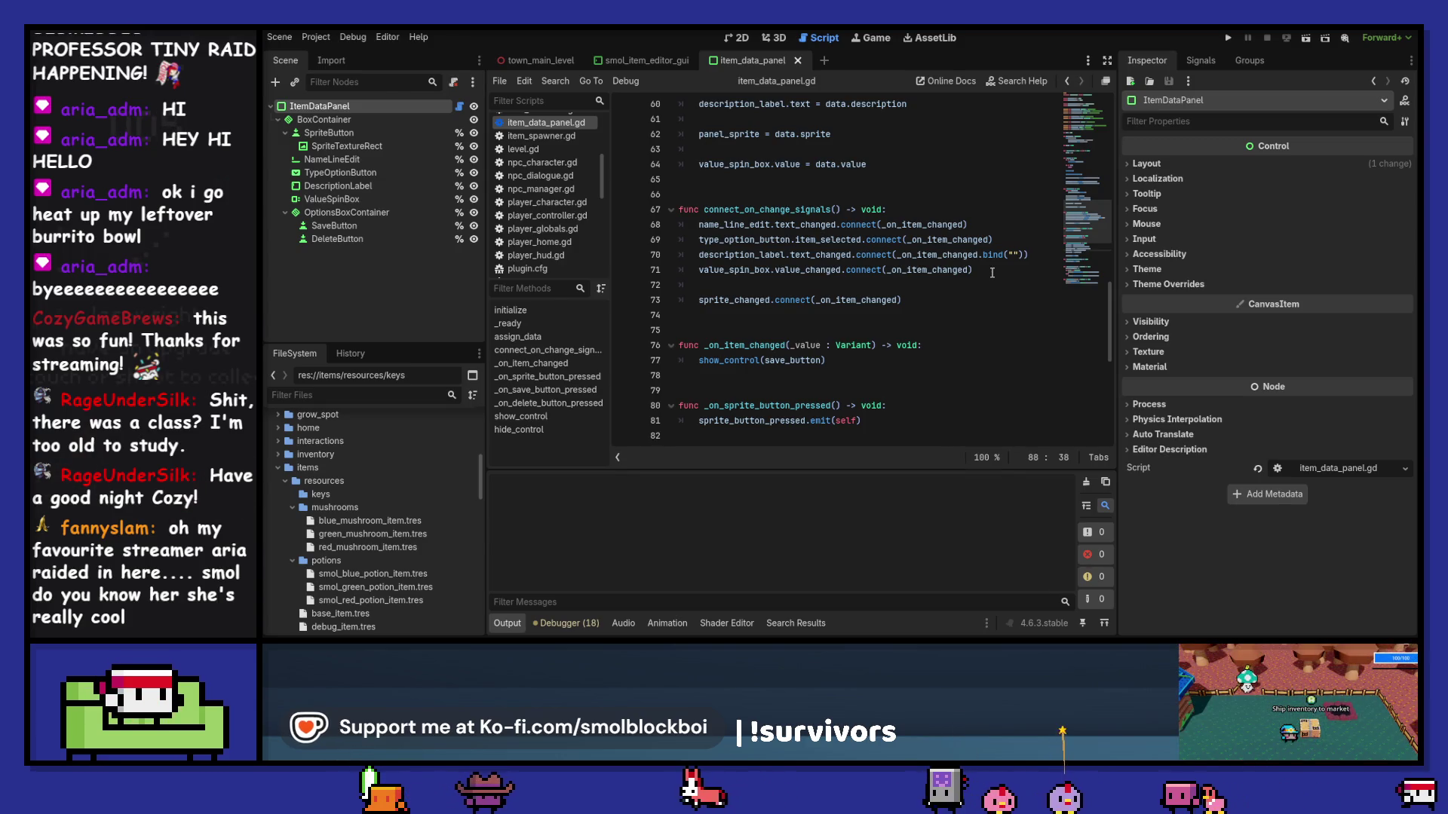
scroll(992, 273, "up", 20)
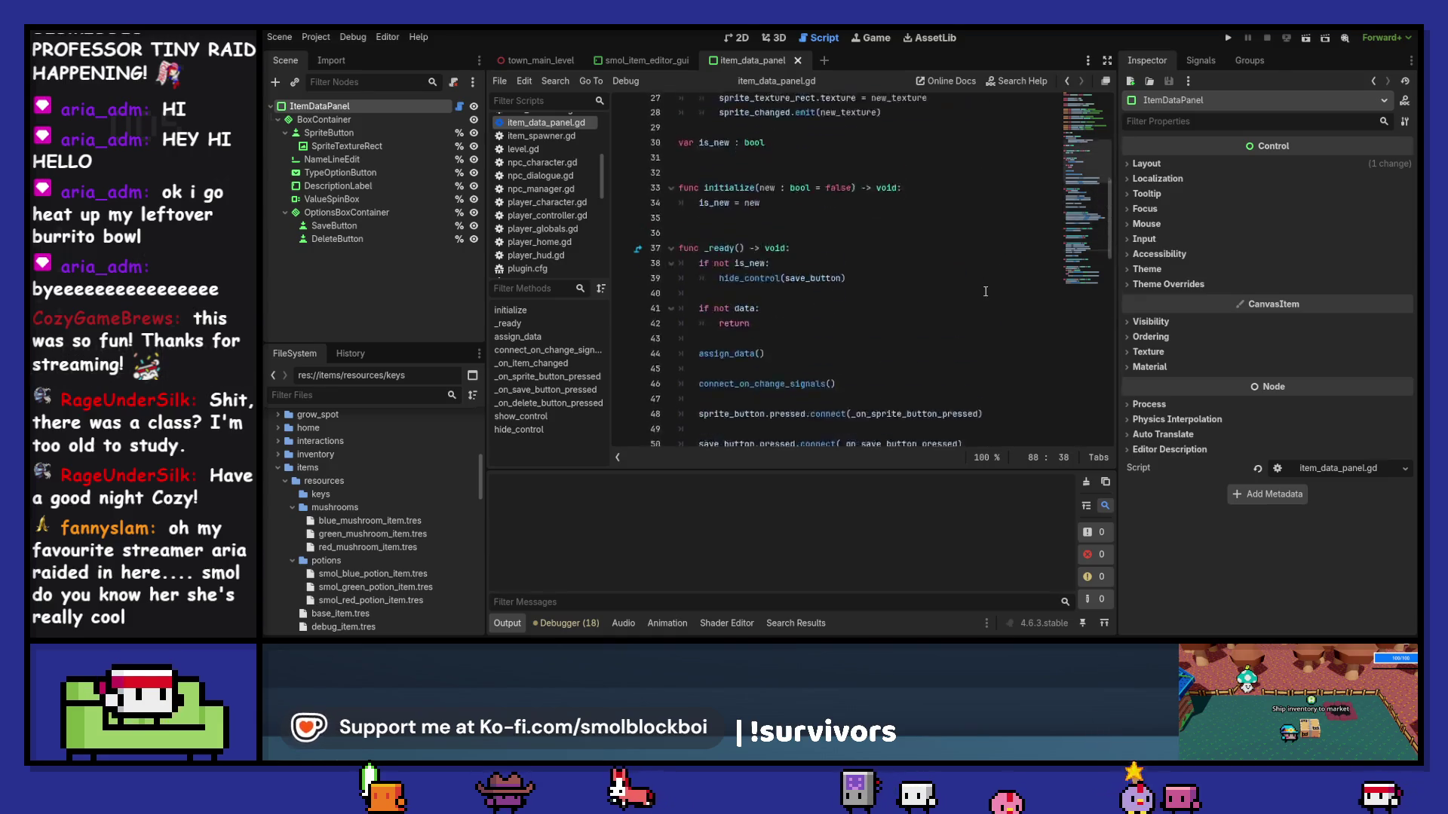
scroll(986, 291, "down", 10)
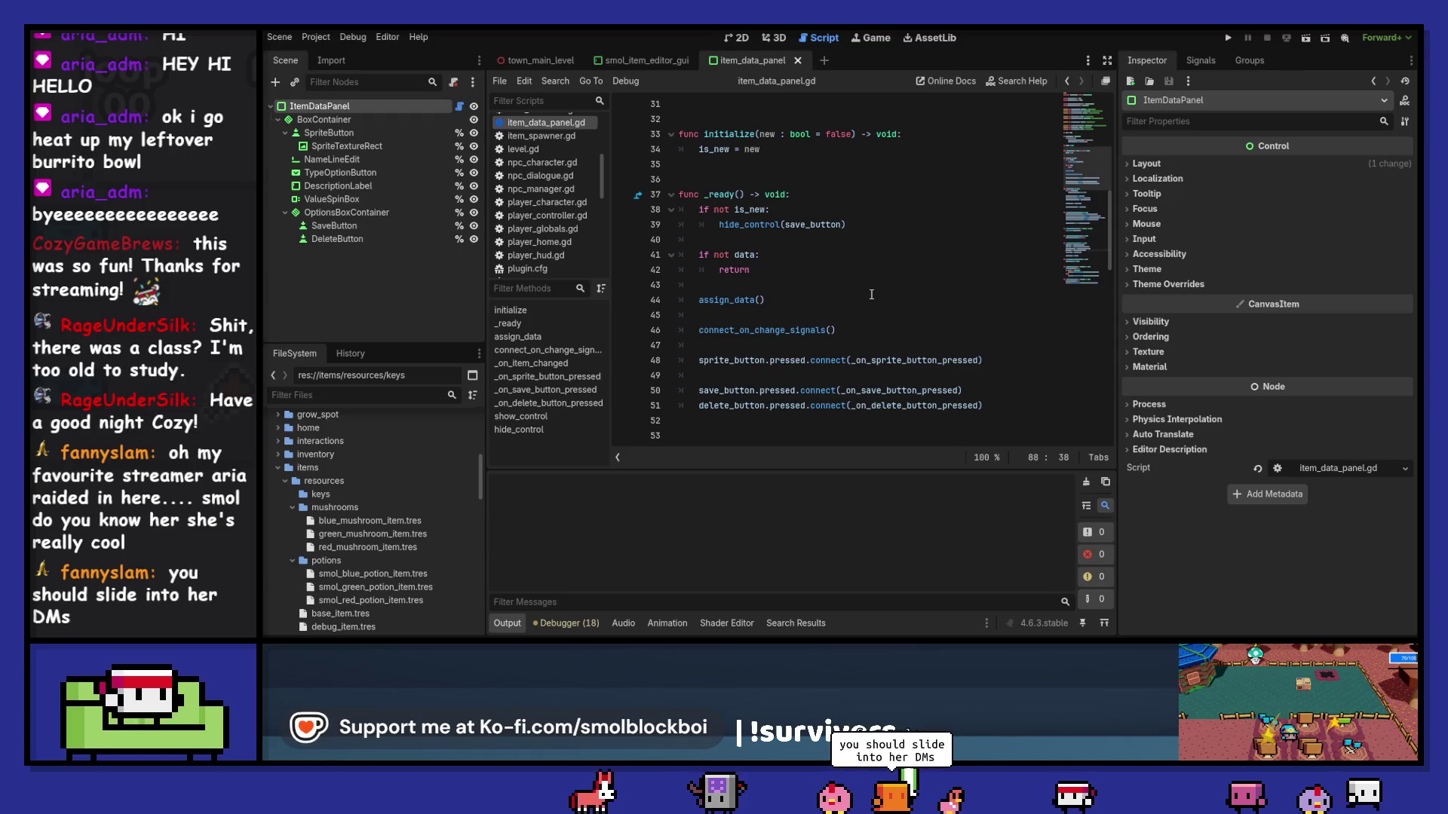
scroll(871, 294, "down", 3)
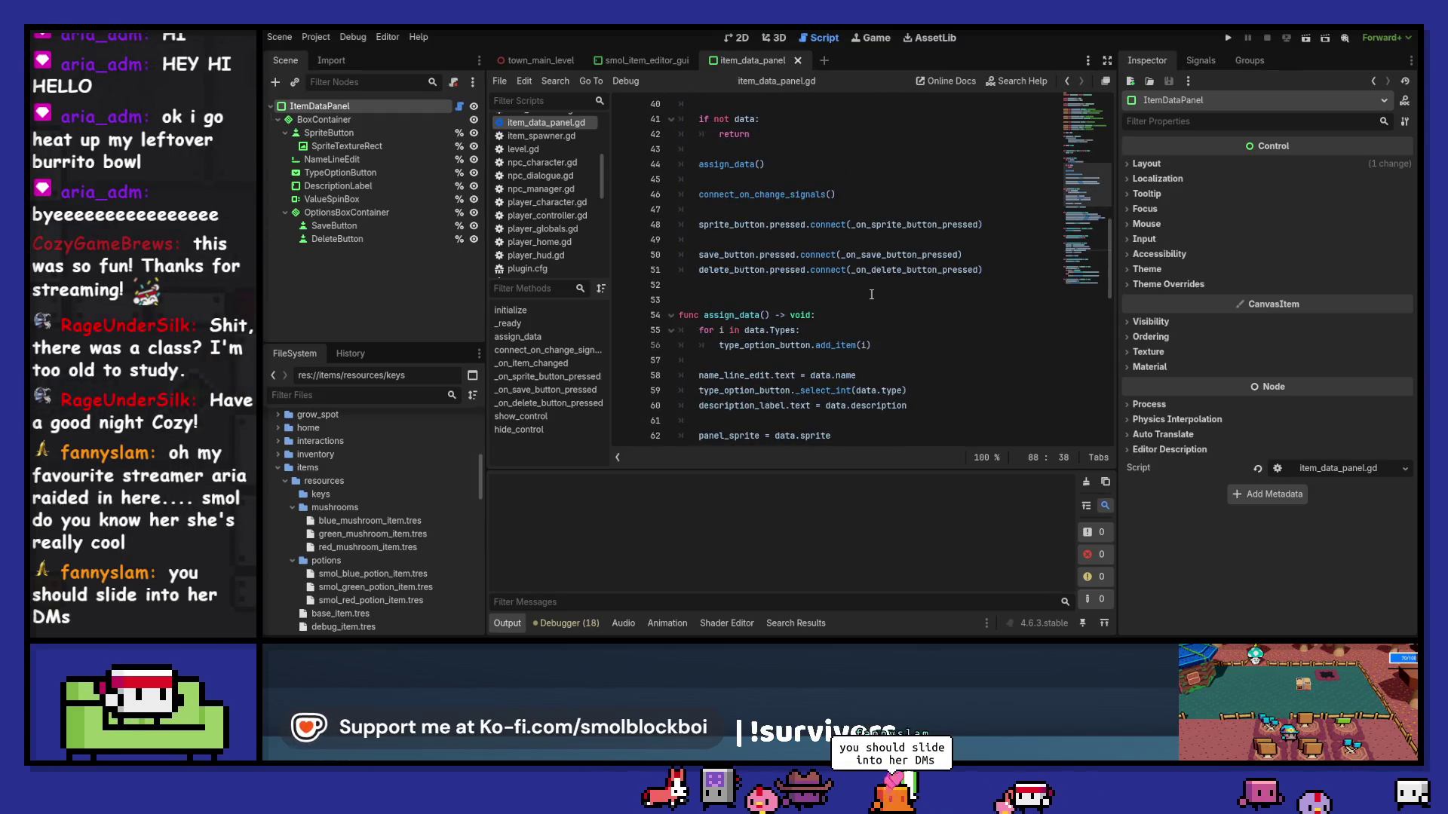